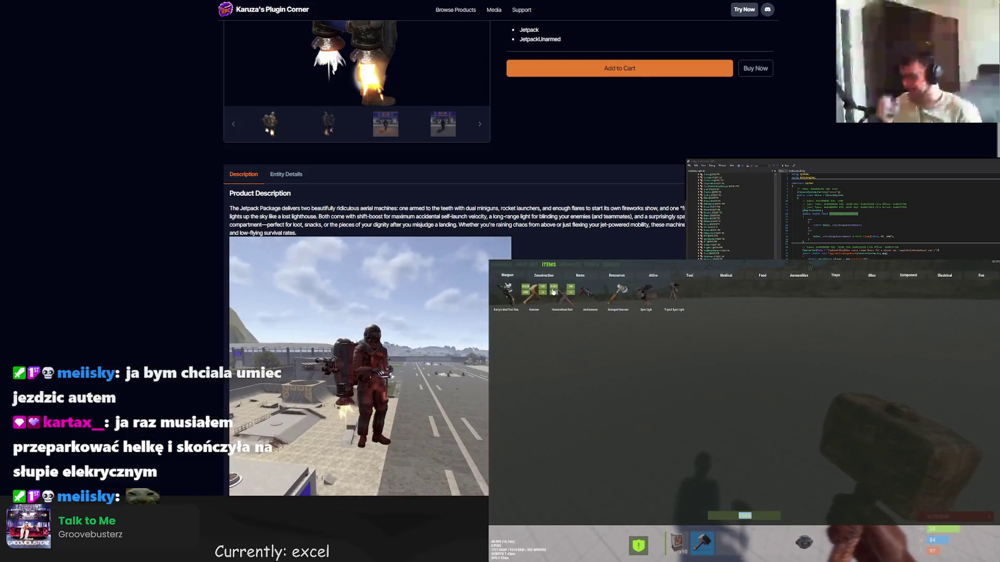
# - List spawnable entities with 'spawn', then narrow the list to vehicle and car names
pyautogui.write('spawn')
pyautogui.press('Return')
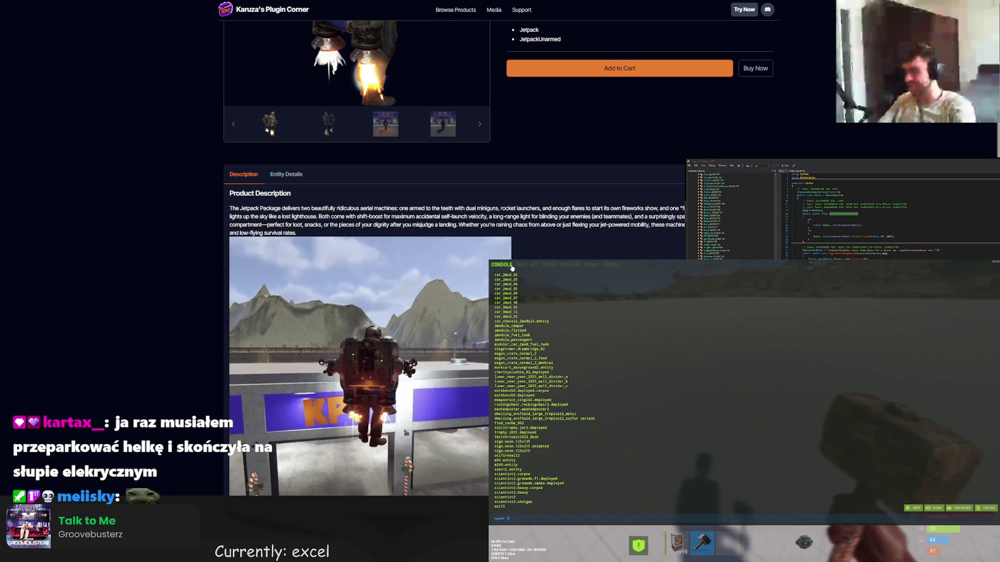
pyautogui.write('ehi')
pyautogui.press('Return')
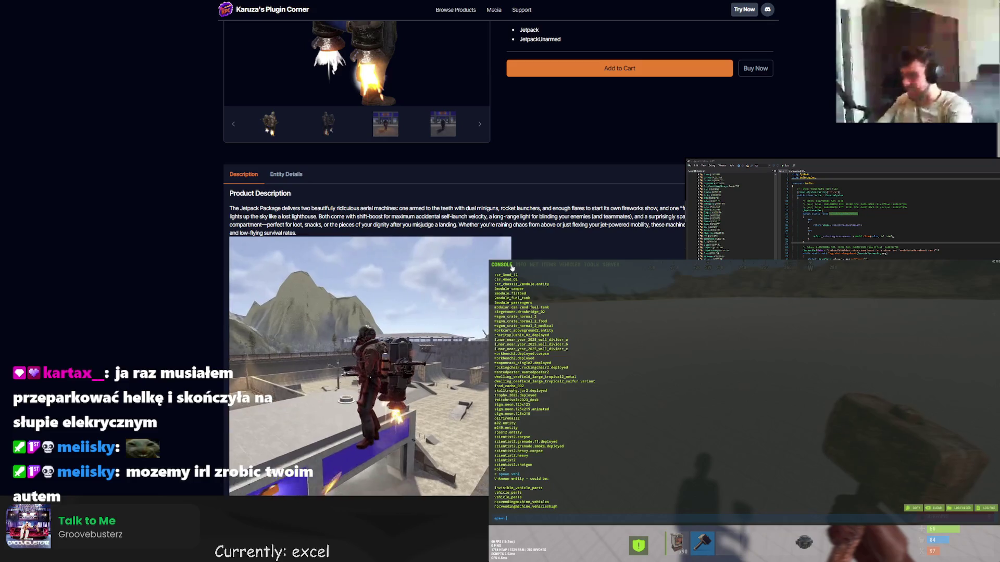
pyautogui.write('r')
pyautogui.press('Return')
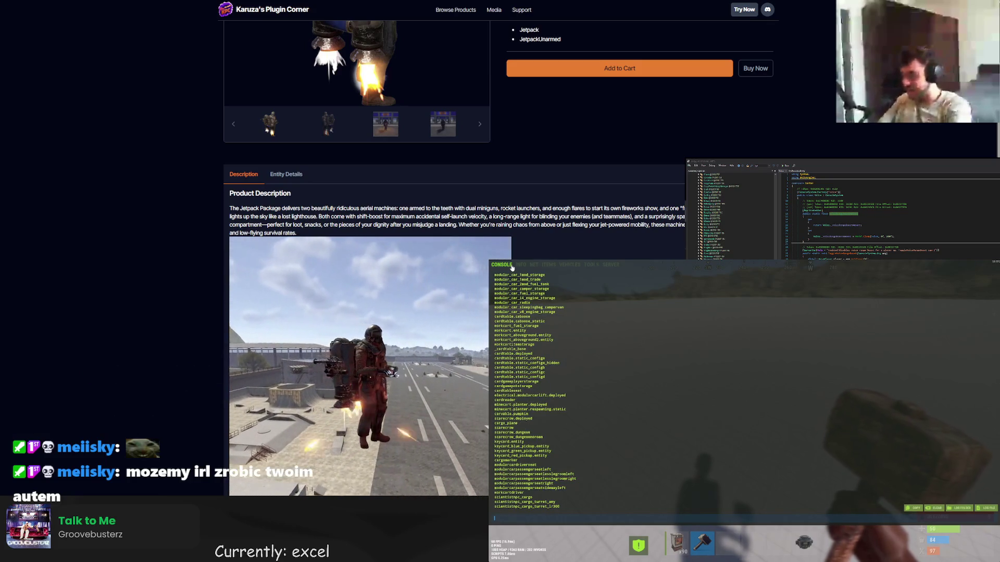
# - Look up the modular_car entity names, clear the command and close the console
pyautogui.press('BackSpace')
pyautogui.press('BackSpace')
pyautogui.press('BackSpace')
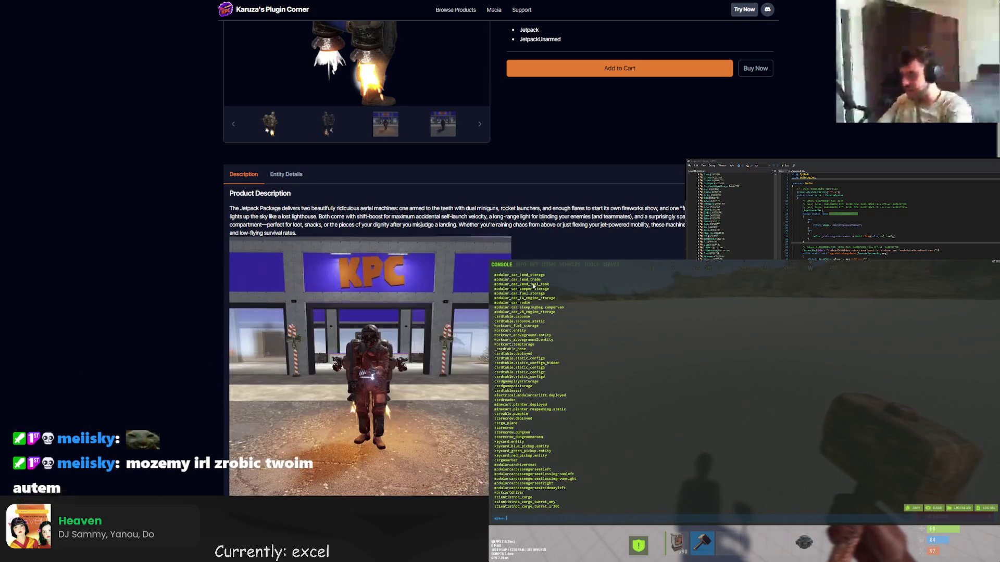
pyautogui.write('modular_c')
pyautogui.press('Return')
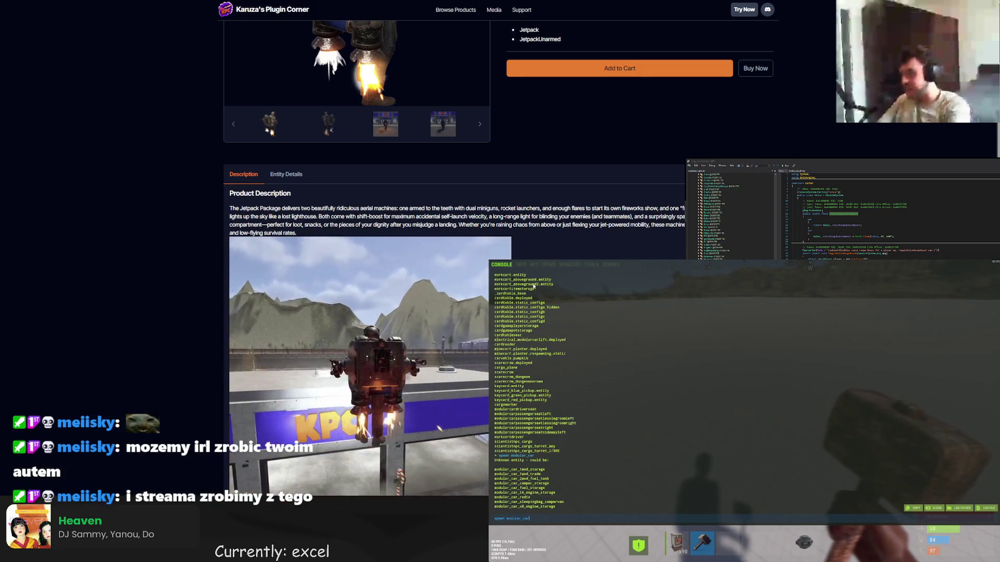
pyautogui.press('BackSpace')
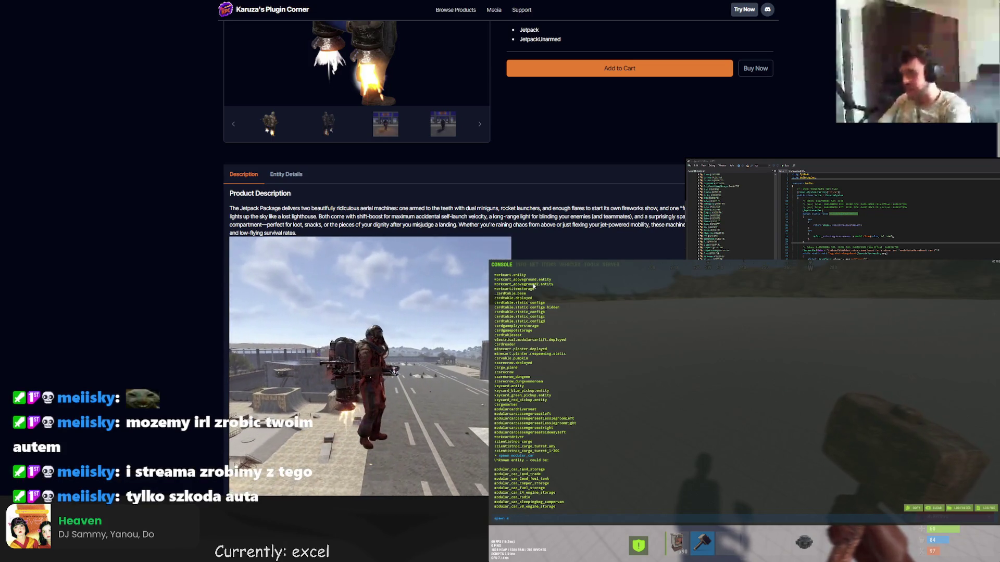
pyautogui.press('BackSpace')
pyautogui.press('BackSpace')
pyautogui.press('BackSpace')
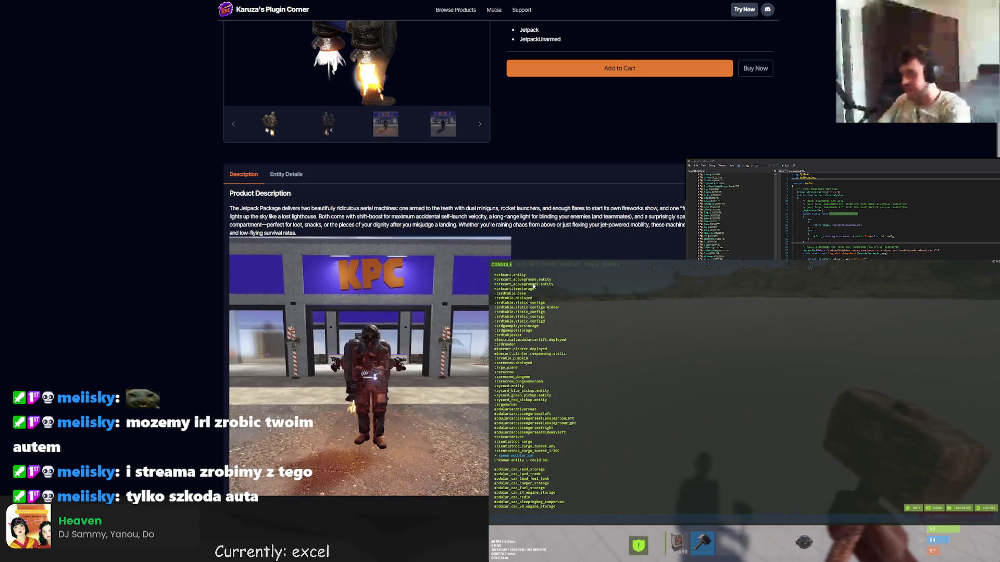
pyautogui.press('F1')
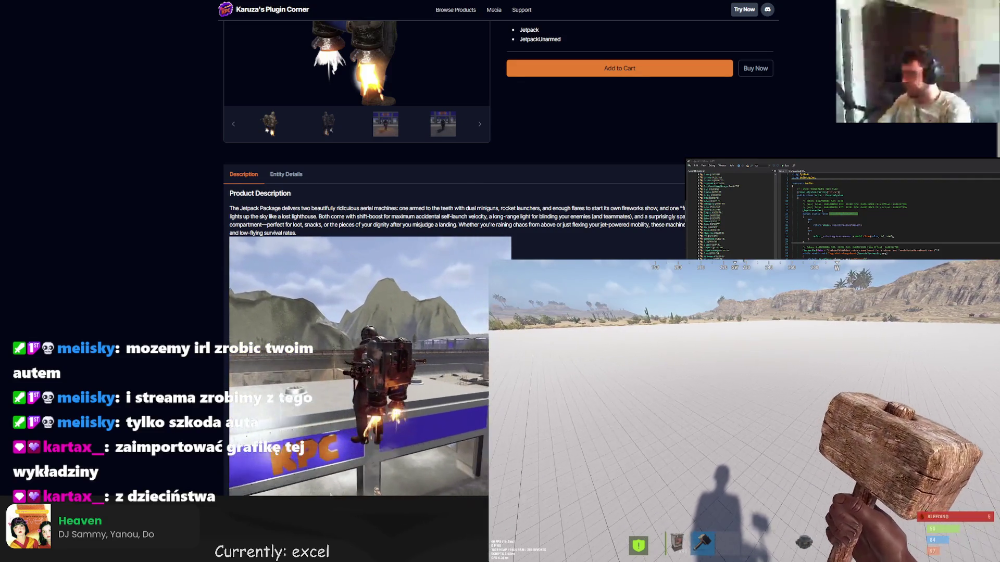
pyautogui.press('Return')
# - Go to the Rust Workshop and search it for 'city carpet'
pyautogui.write('workshop')
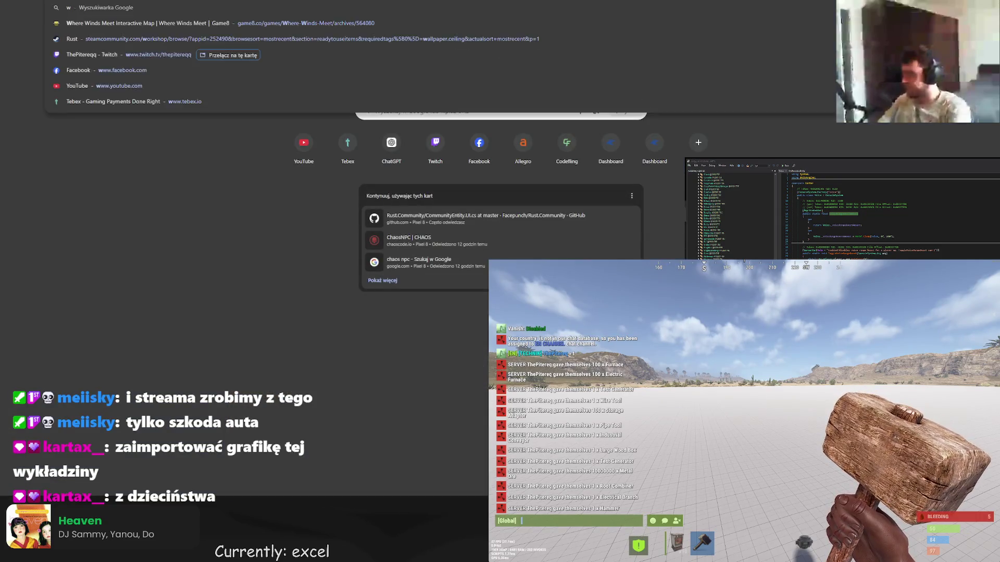
pyautogui.press('Escape')
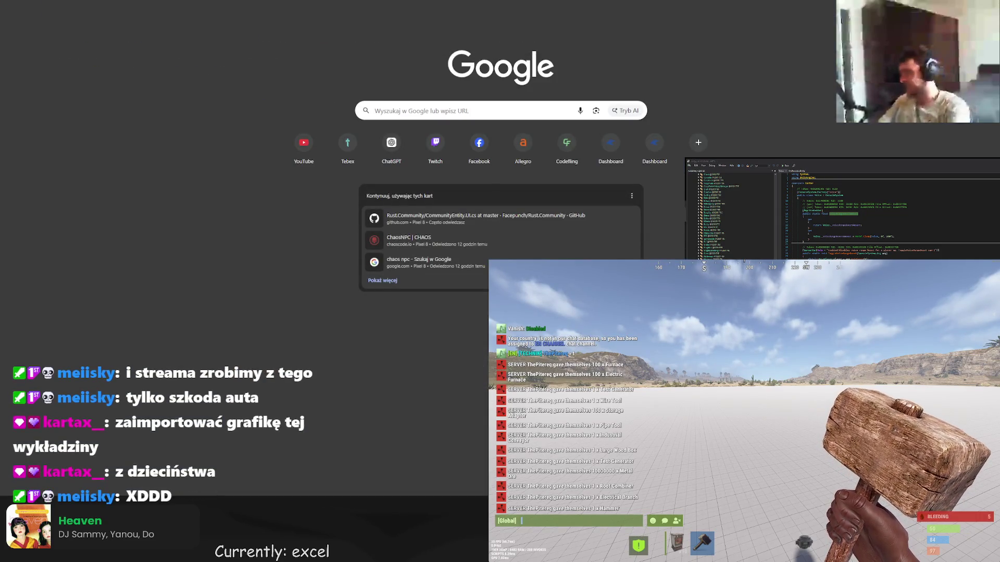
pyautogui.hotkey('ctrl', 'w')
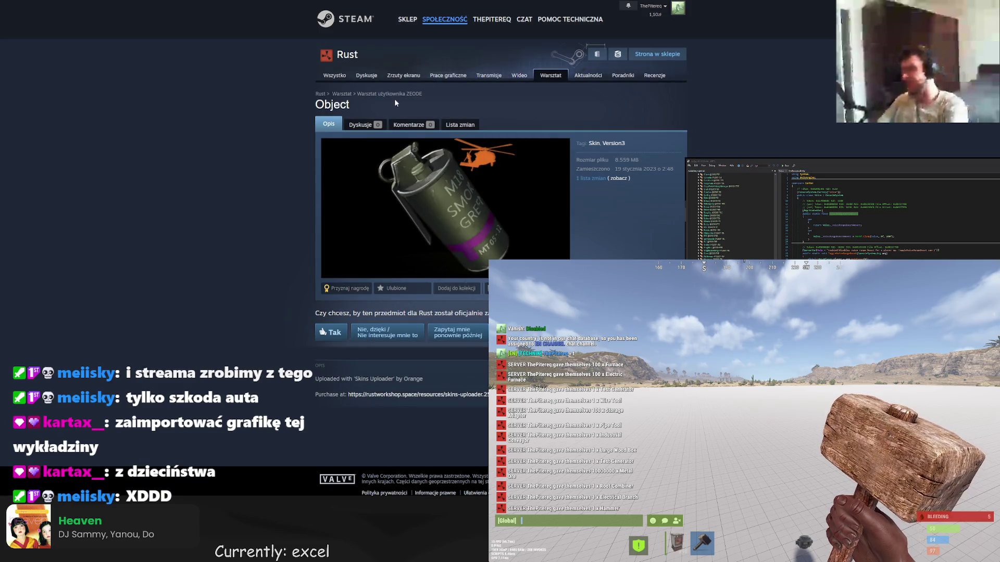
pyautogui.hotkey('alt', 'Left')
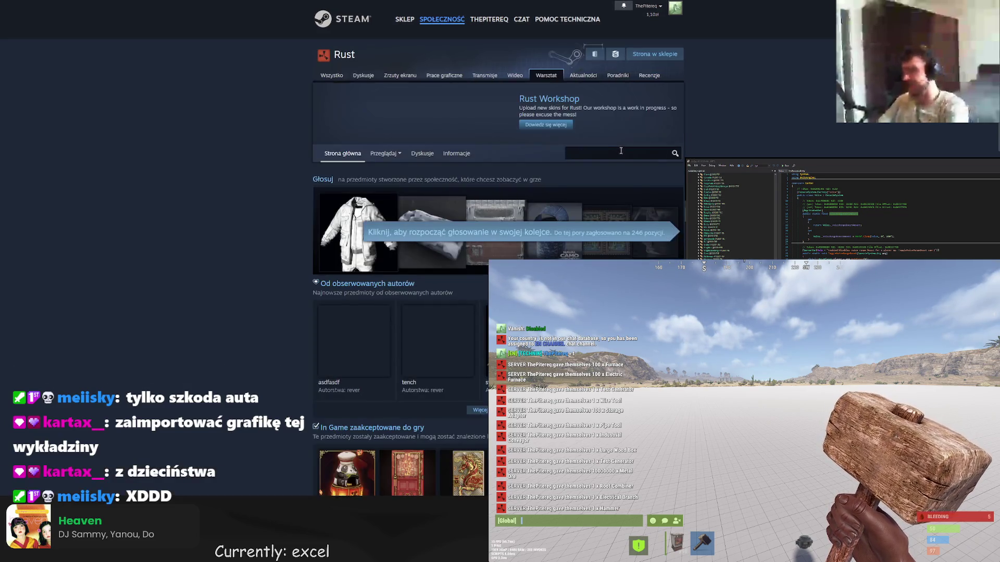
pyautogui.click(614, 157)
pyautogui.write('city carpet')
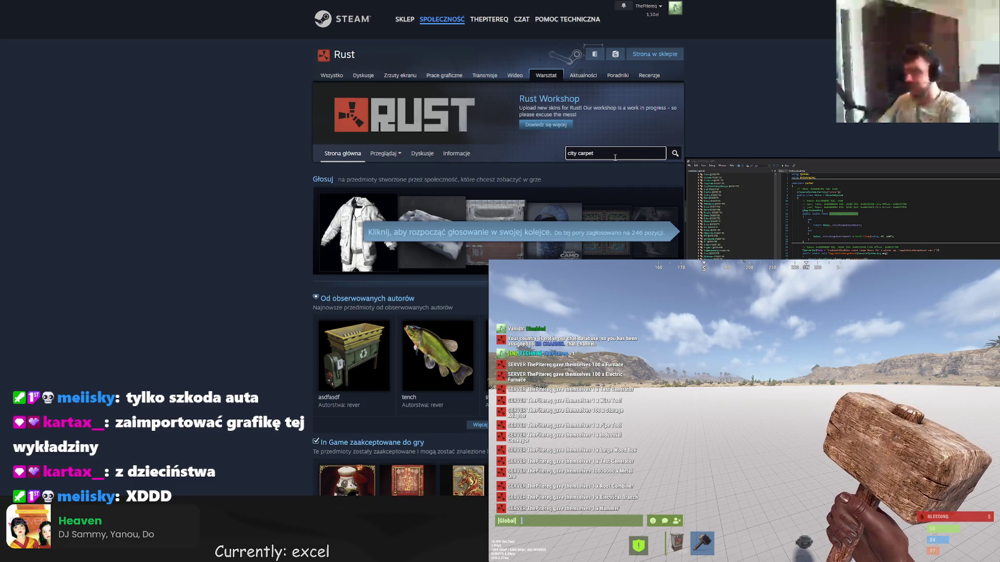
pyautogui.press('Return')
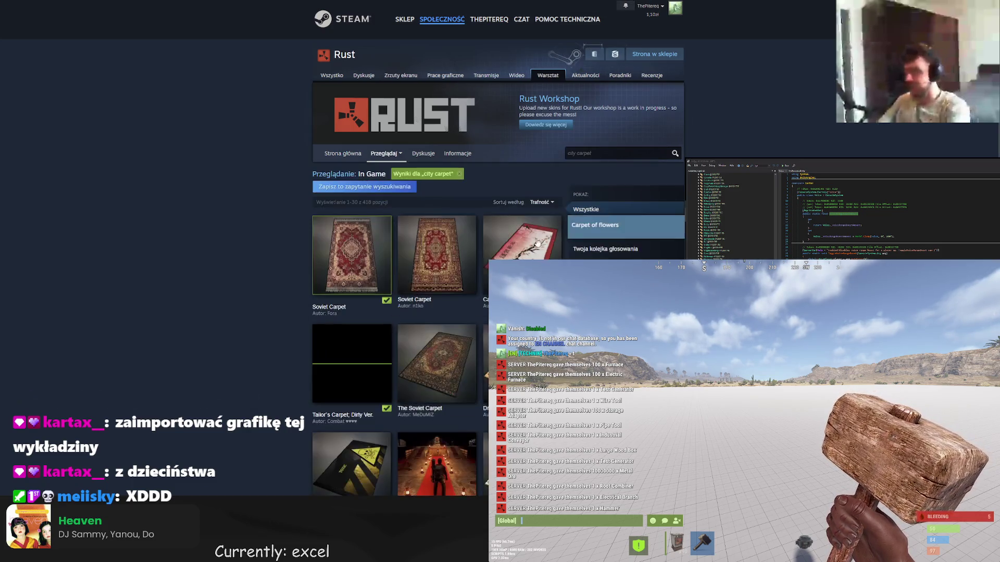
# - Show 30 carpet results per page and open the Children Carpet item page
pyautogui.scroll(-10, 614, 157)
pyautogui.scroll(-10, 615, 158)
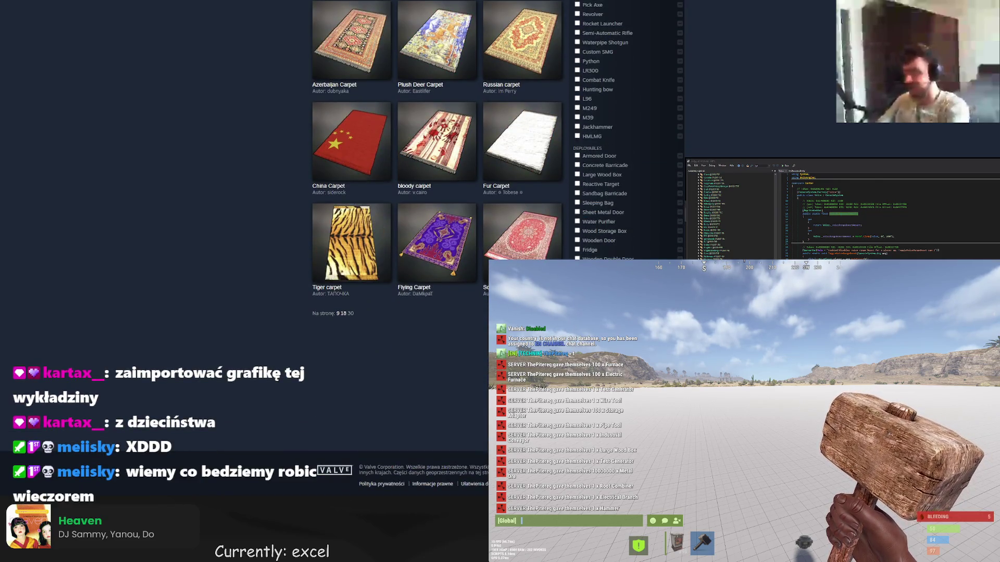
pyautogui.click(351, 313)
pyautogui.scroll(-10, 438, 234)
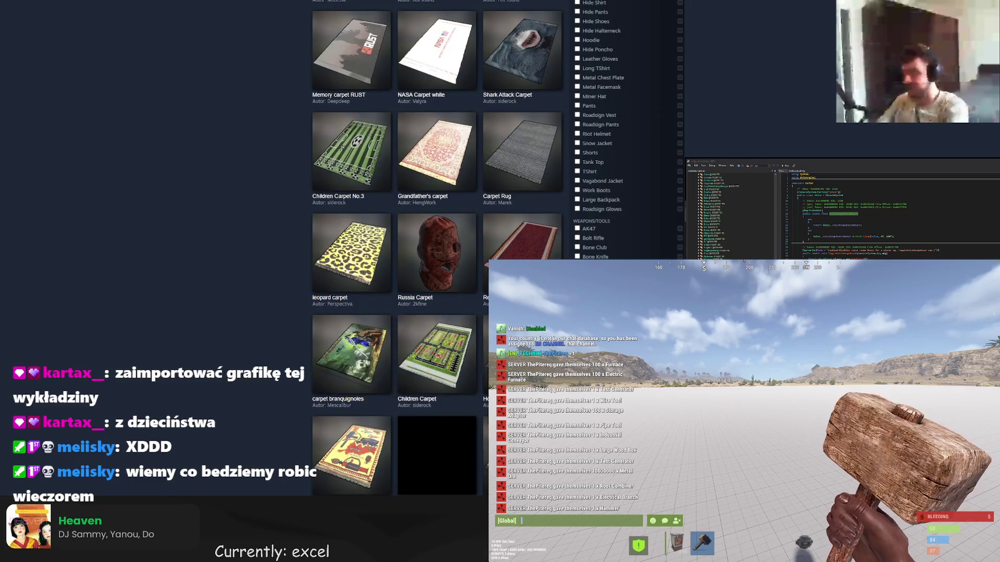
pyautogui.scroll(-3, 416, 172)
pyautogui.click(413, 172)
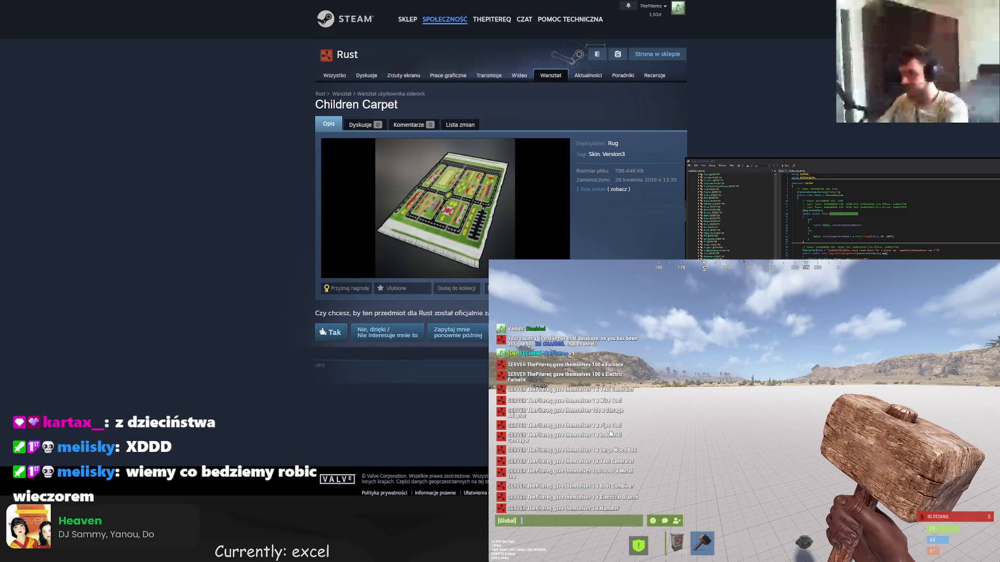
# - Dismiss the chat, equip the hammer and glance at the inventory
pyautogui.press('Escape')
pyautogui.press('F1')
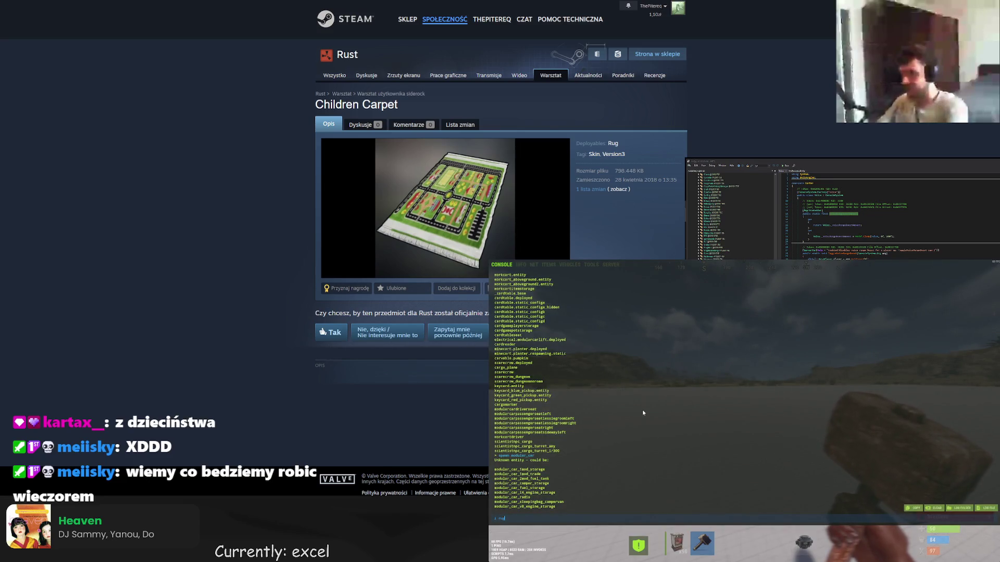
pyautogui.press('F1')
pyautogui.press('2')
pyautogui.press('Tab')
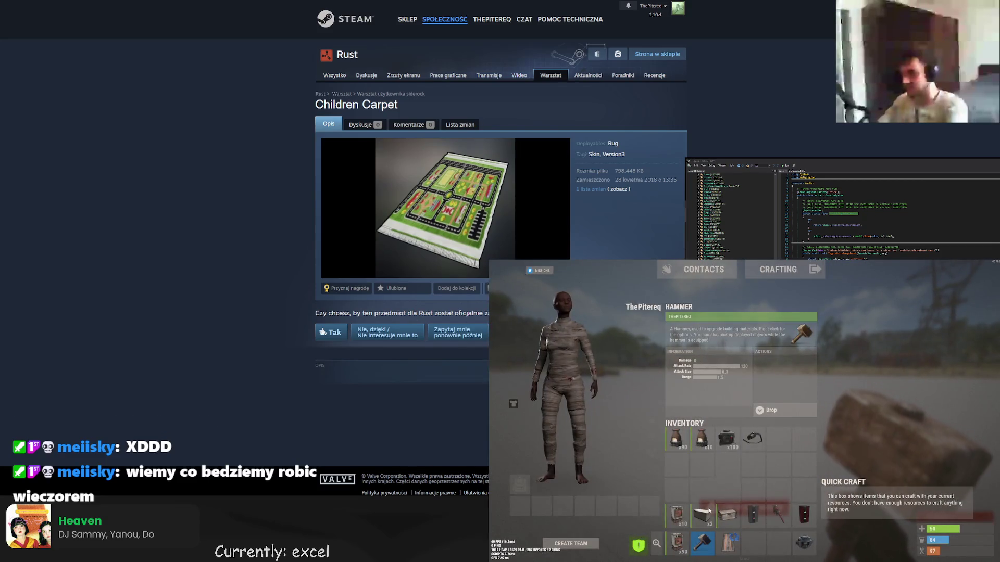
pyautogui.press('Tab')
# - Give the player a Building Plan from the console's item list
pyautogui.press('F1')
pyautogui.click(549, 266)
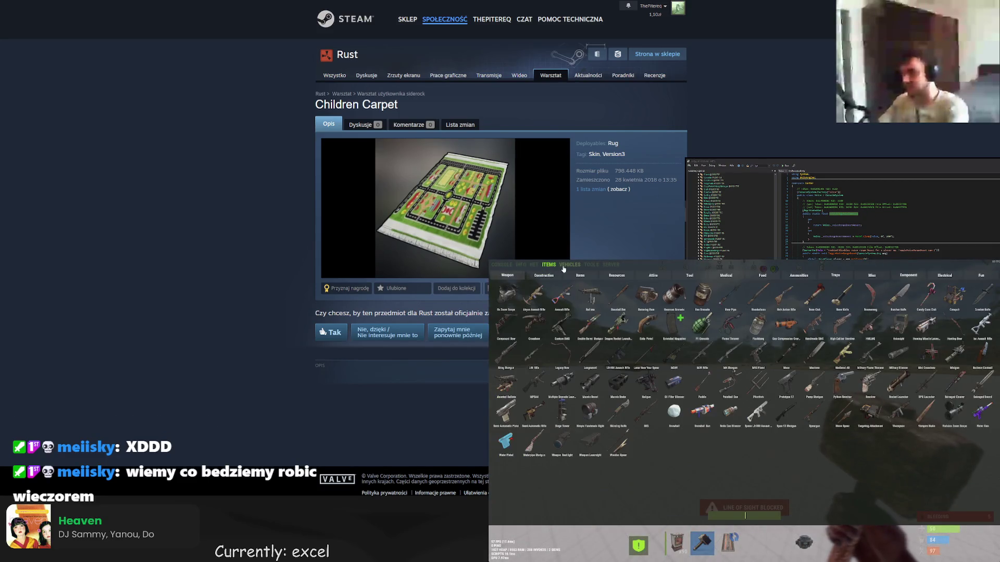
pyautogui.click(544, 275)
pyautogui.write('plan')
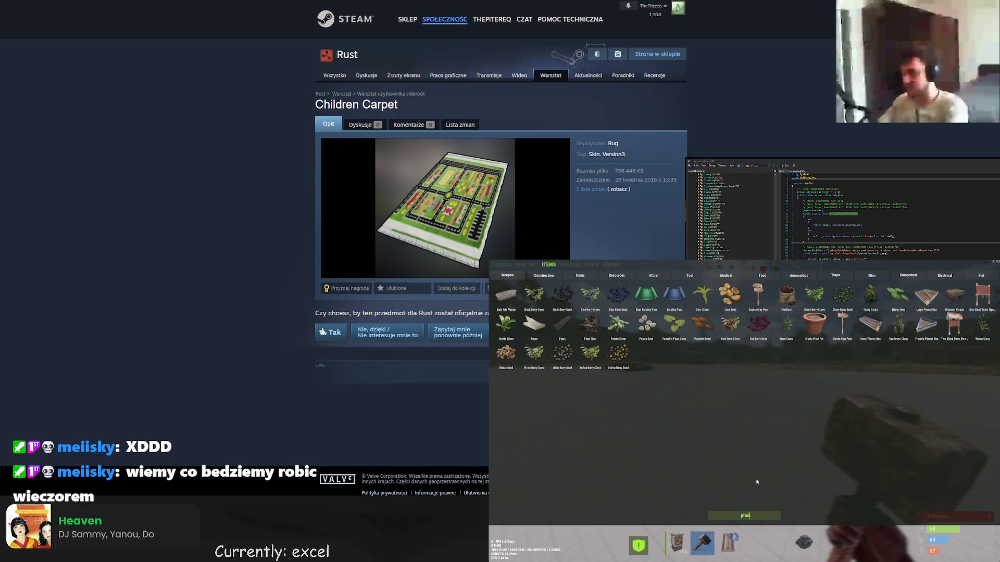
pyautogui.click(681, 301)
pyautogui.press('F1')
# - Equip the Building Plan, place a foundation, walk onto it and take the hammer back
pyautogui.press('4')
pyautogui.rightClick(744, 411)
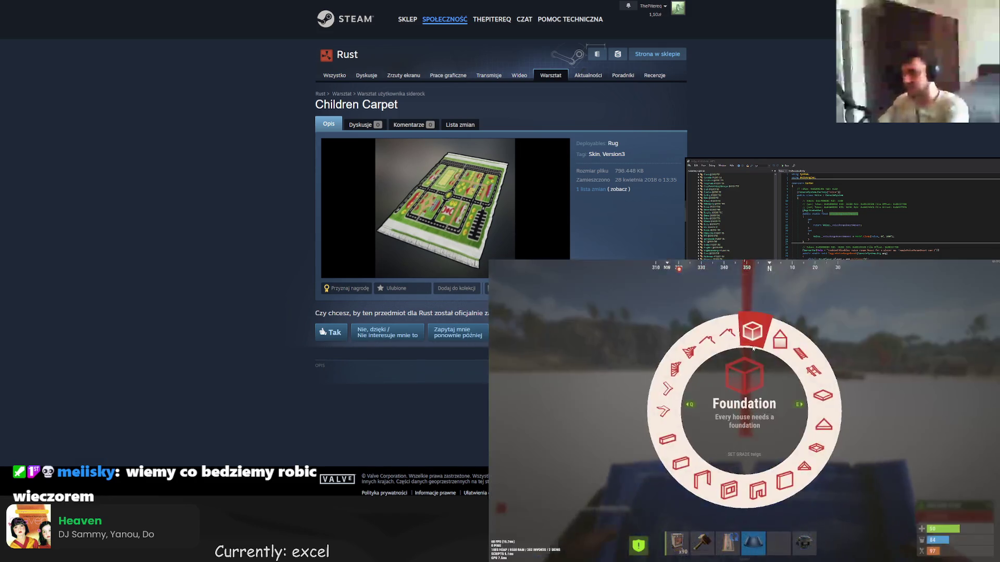
pyautogui.click(744, 411)
pyautogui.press('w')
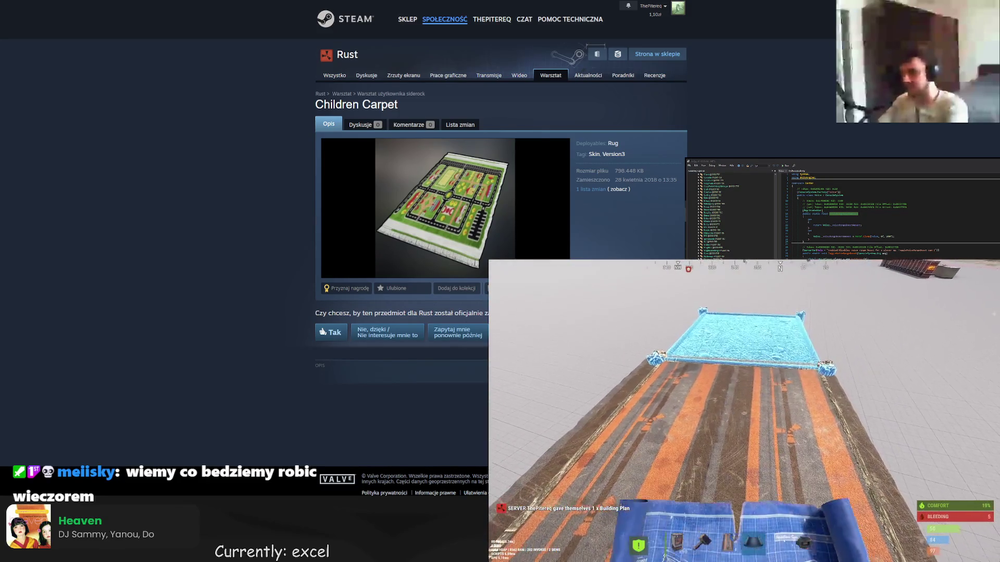
pyautogui.press('3')
# - Check the chat confirmation, then return to the carpet search results
pyautogui.press('Return')
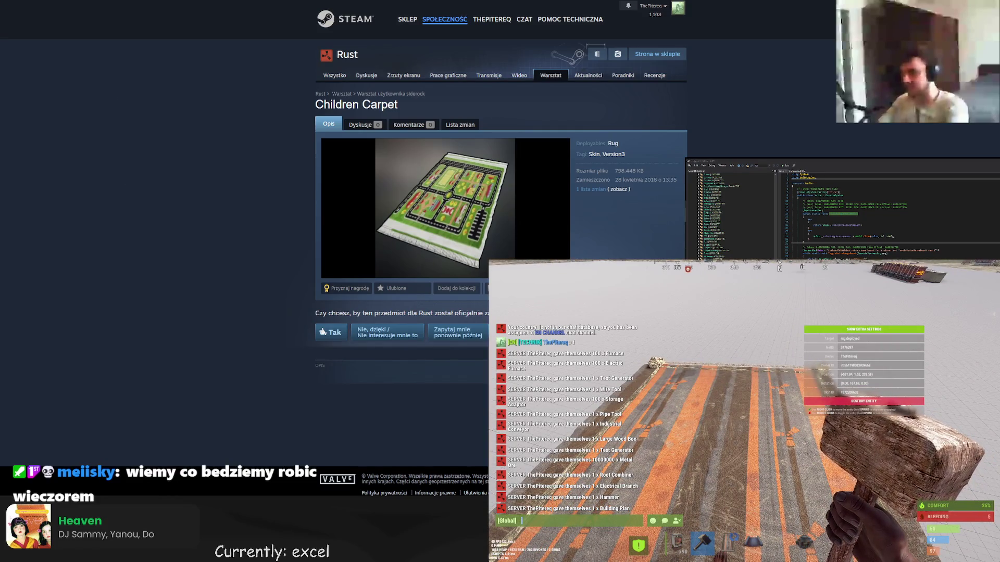
pyautogui.hotkey('alt', 'Left')
pyautogui.scroll(-3, 284, 201)
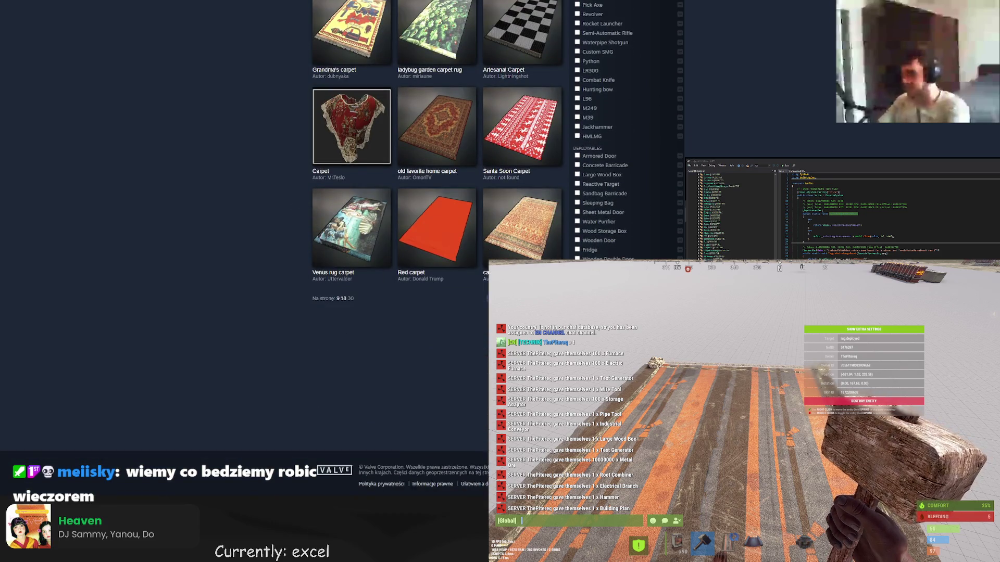
# - Move to the next page of carpet results and open the car toys rug carpet page
pyautogui.click(520, 298)
pyautogui.scroll(-5, 520, 286)
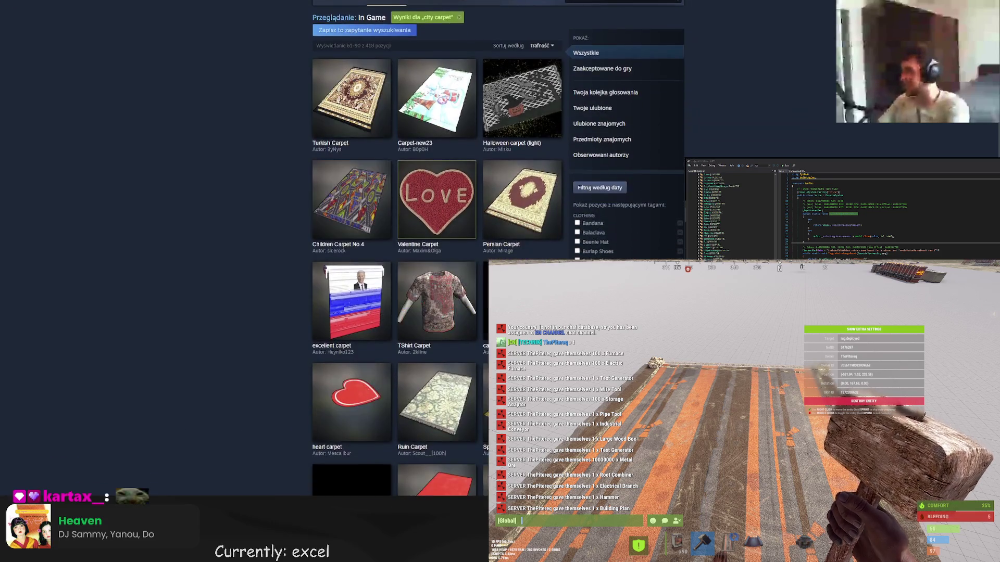
pyautogui.scroll(-12, 521, 249)
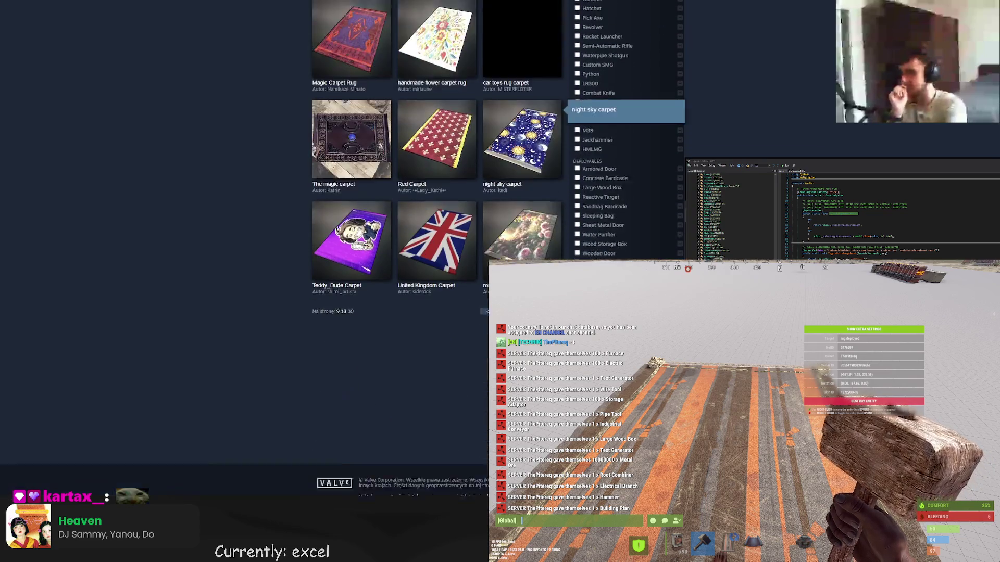
pyautogui.press('F5')
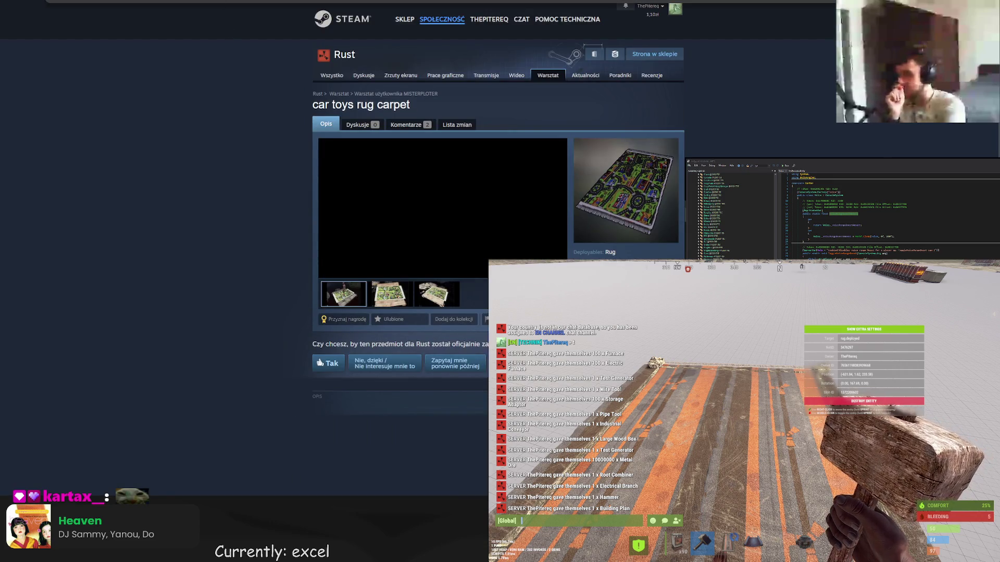
pyautogui.press('Escape')
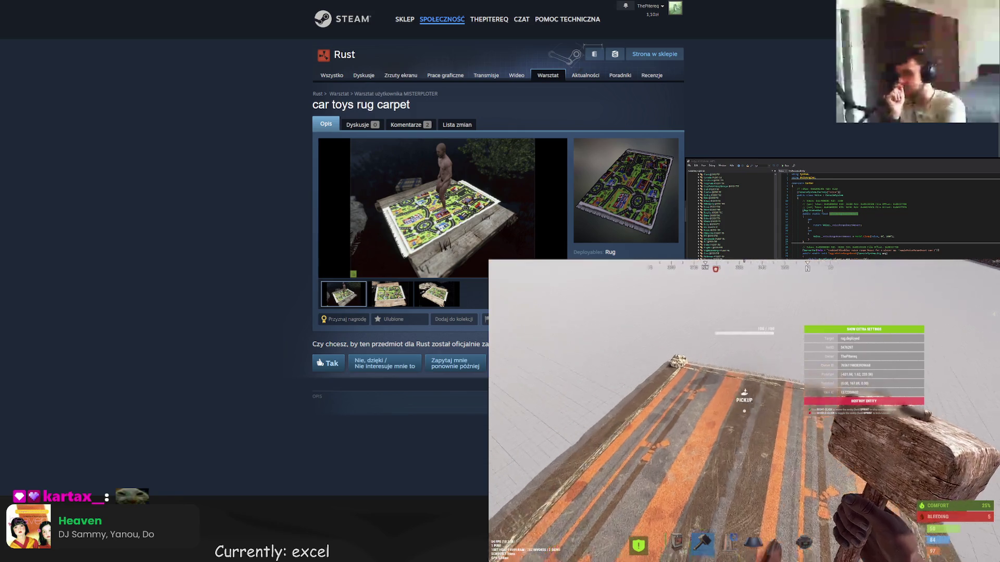
# - Run the 'i rug 1 <skin id>' console command to spawn the car toys rug
pyautogui.press('Tab')
pyautogui.press('F1')
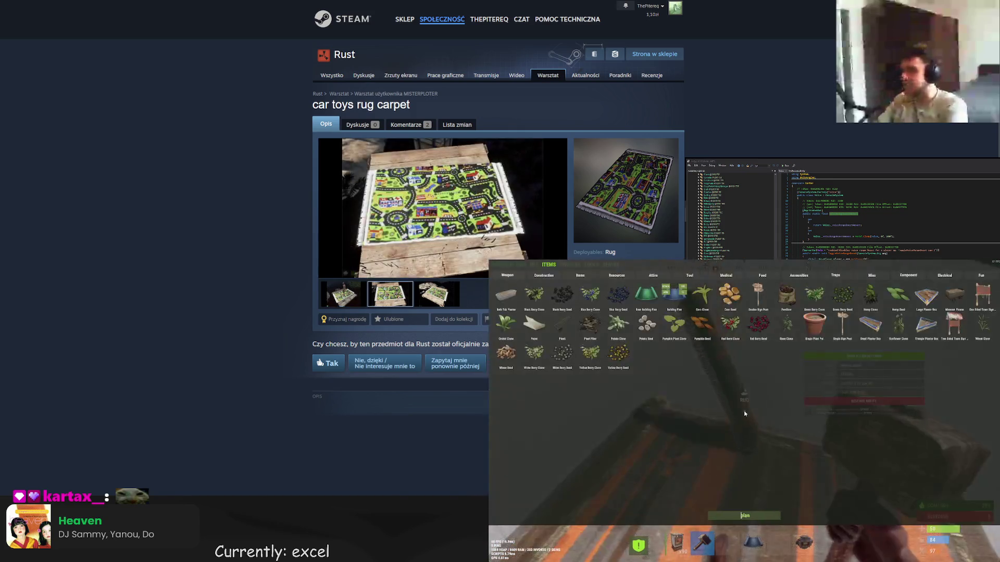
pyautogui.click(501, 265)
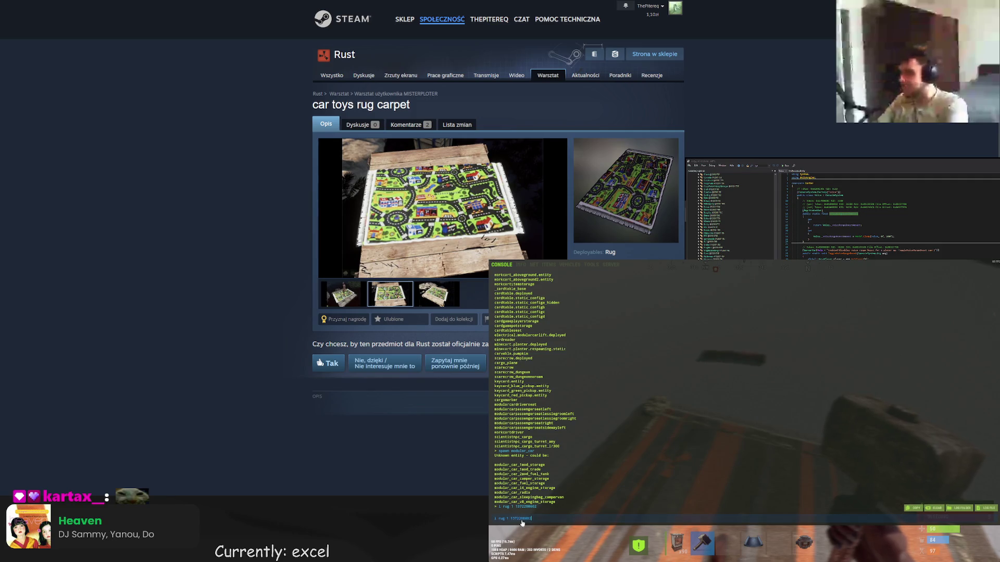
pyautogui.press('Return')
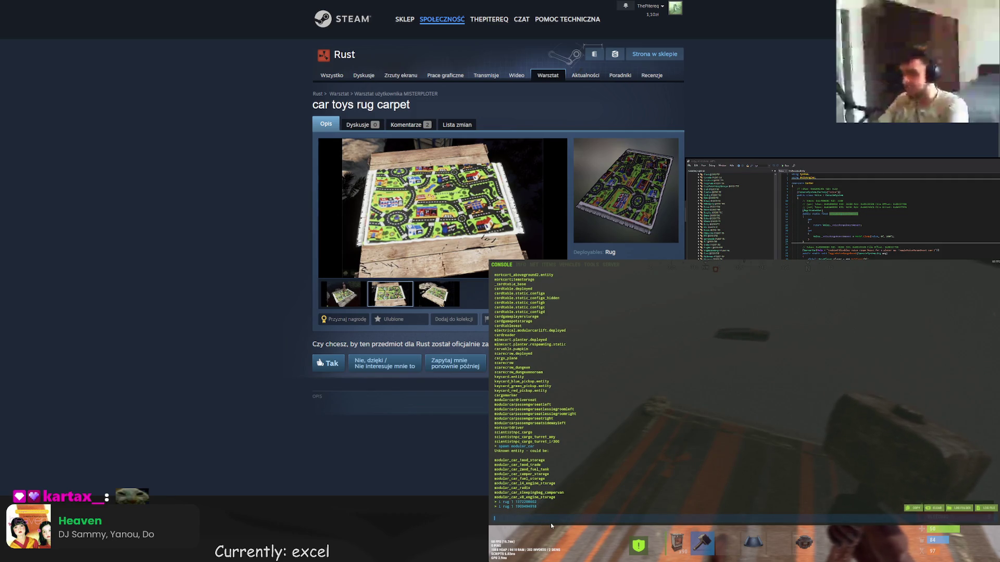
pyautogui.press('F1')
pyautogui.press('3')
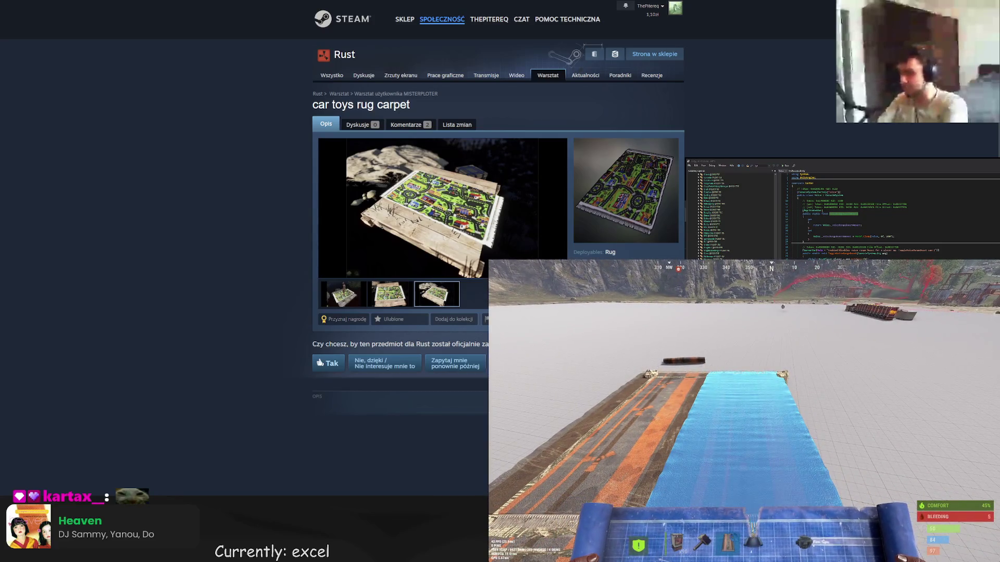
# - Lay the car toys rug on the floor and check the inventory
pyautogui.press('Tab')
pyautogui.press('F1')
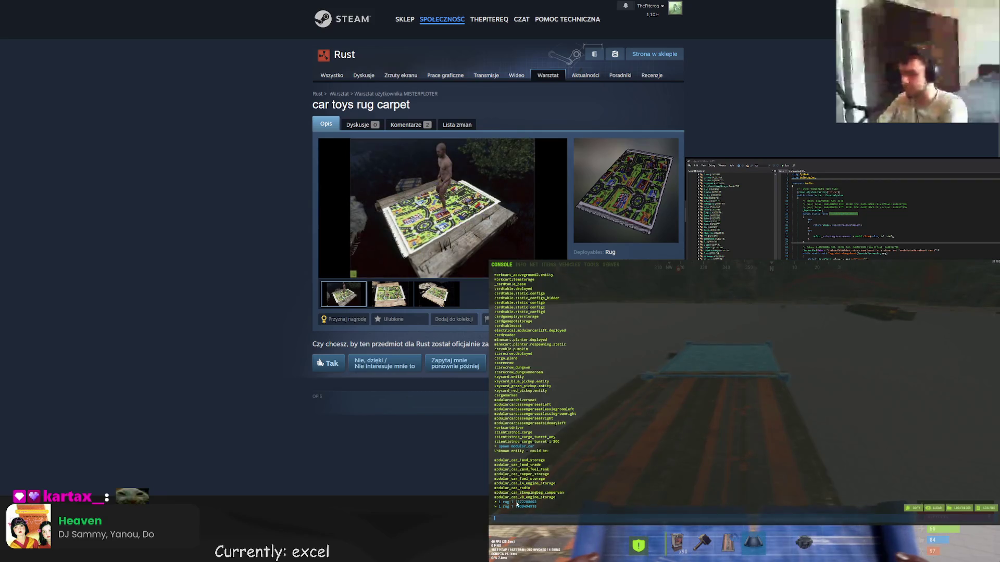
pyautogui.press('F1')
pyautogui.click(744, 410)
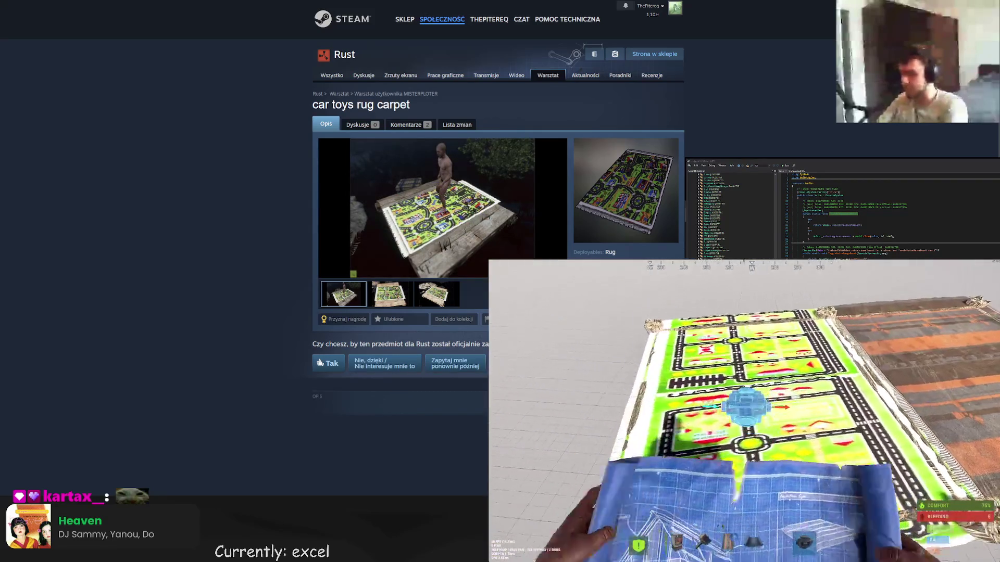
pyautogui.press('Tab')
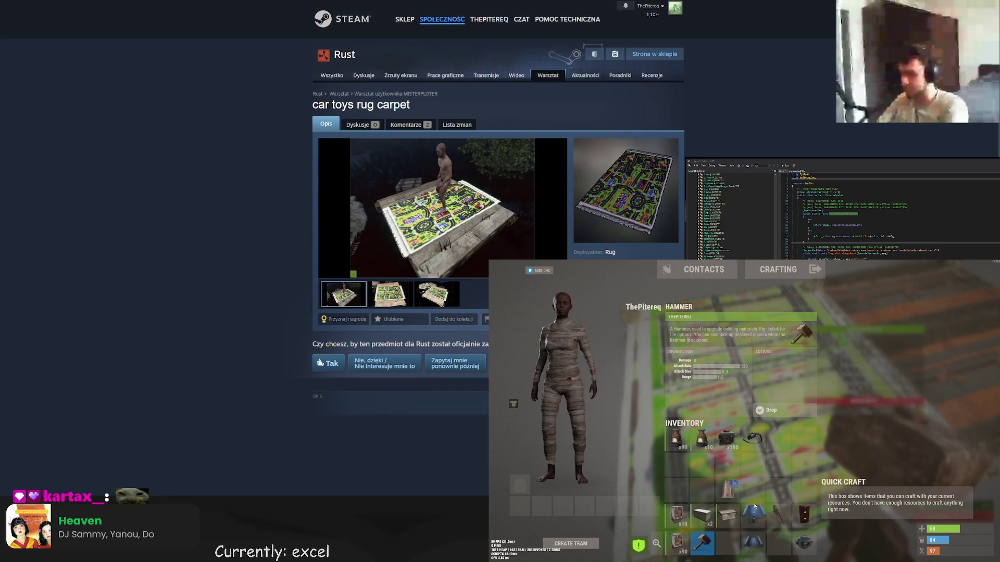
pyautogui.press('Tab')
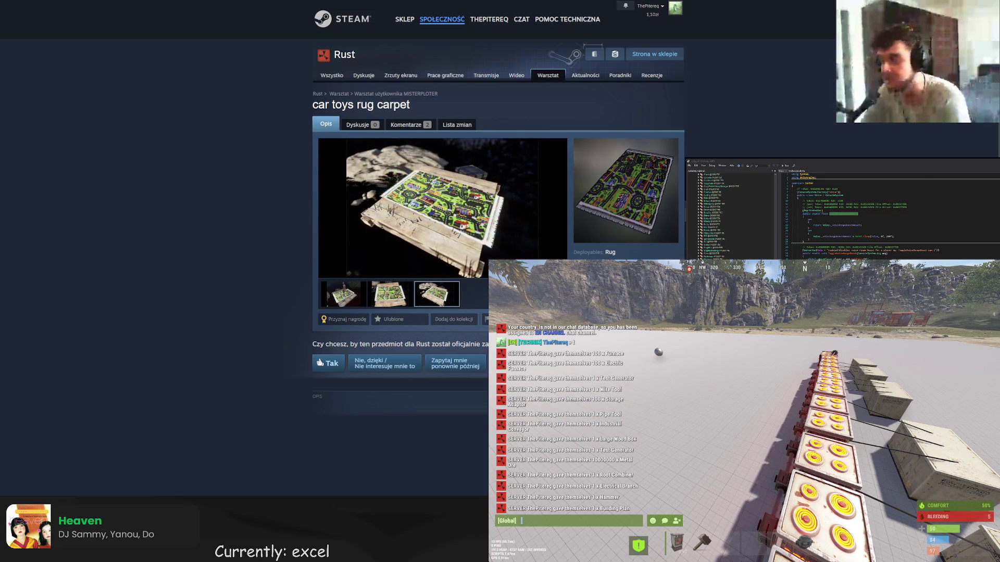
# - Return to the city carpet search results, showing items 61–90 of 410
pyautogui.hotkey('alt', 'Left')
# - Scroll through the city carpet skins, then move on to the Jetpack Package page
pyautogui.scroll(10, 350, 279)
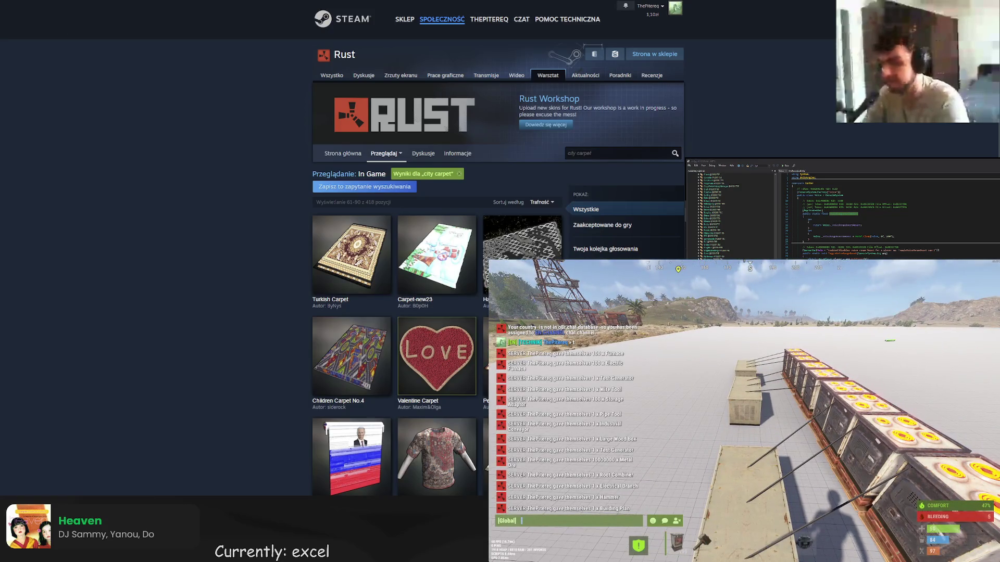
pyautogui.scroll(-15, 411, 305)
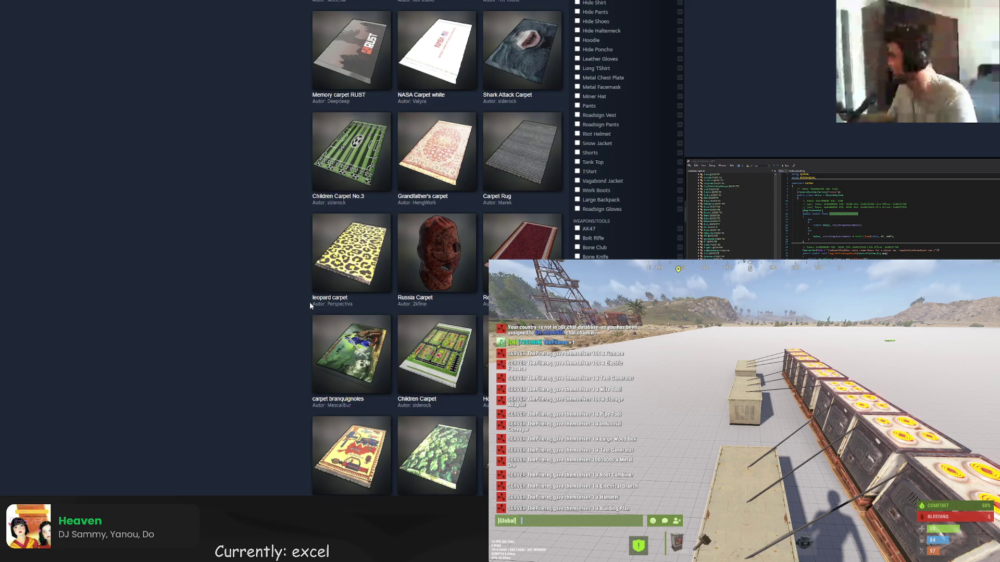
pyautogui.scroll(5, 309, 301)
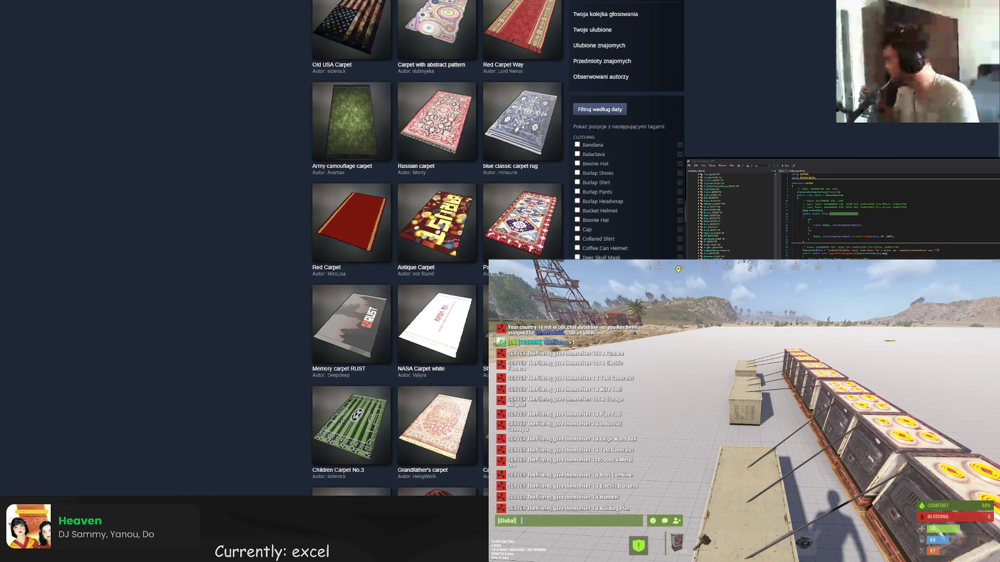
pyautogui.scroll(4, 351, 234)
pyautogui.scroll(-15, 352, 234)
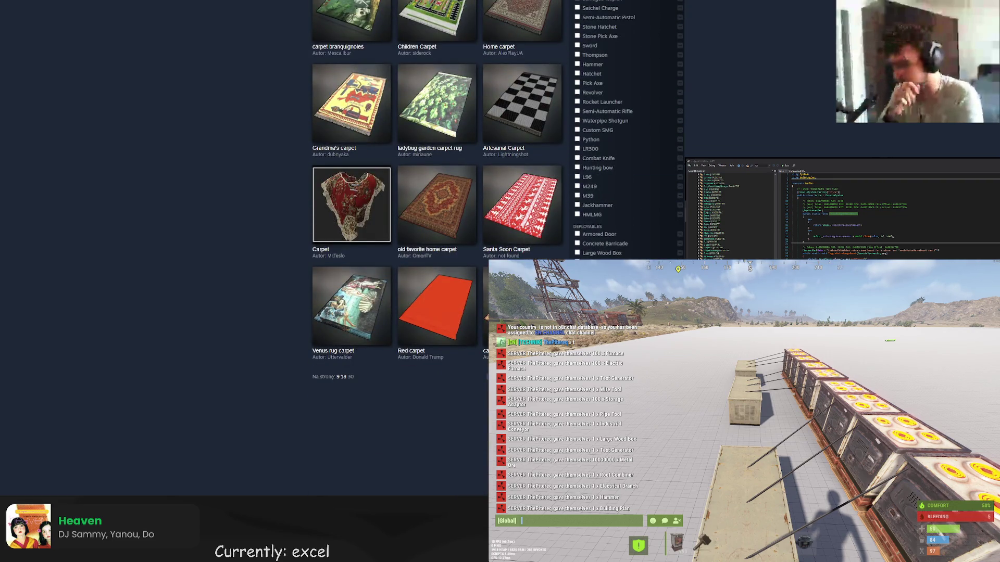
pyautogui.scroll(16, 351, 235)
pyautogui.scroll(-5, 418, 293)
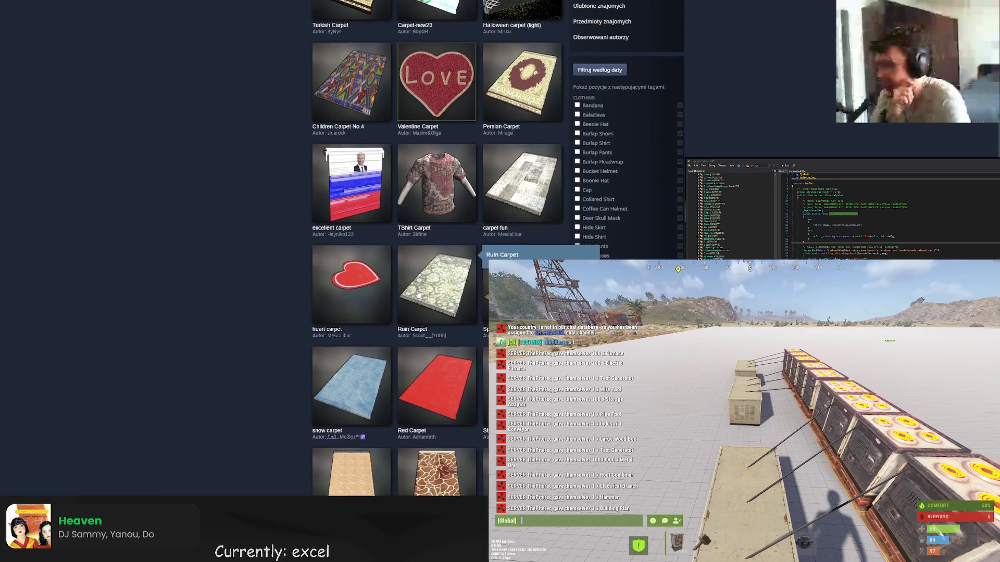
pyautogui.scroll(-10, 418, 293)
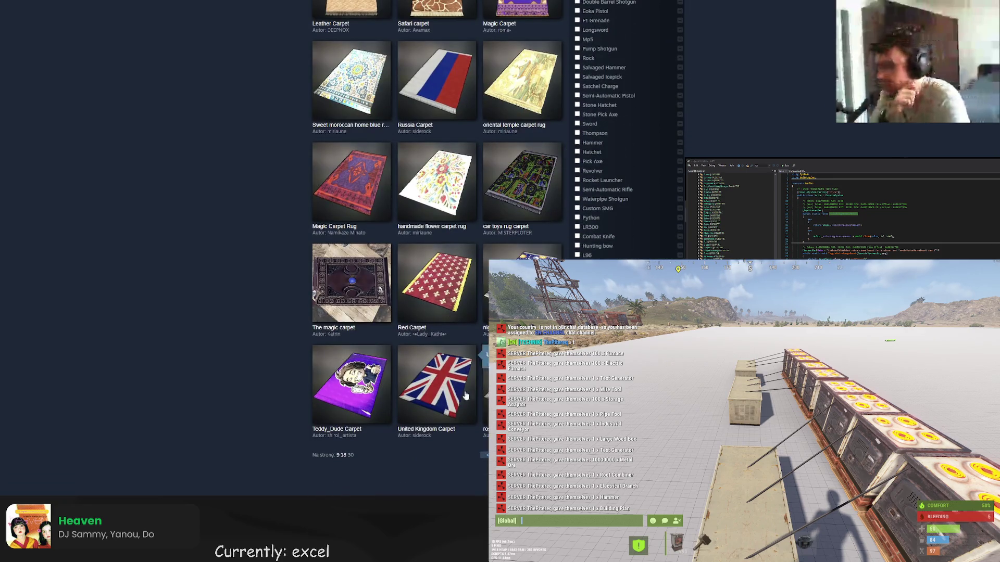
pyautogui.hotkey('ctrl', 'Tab')
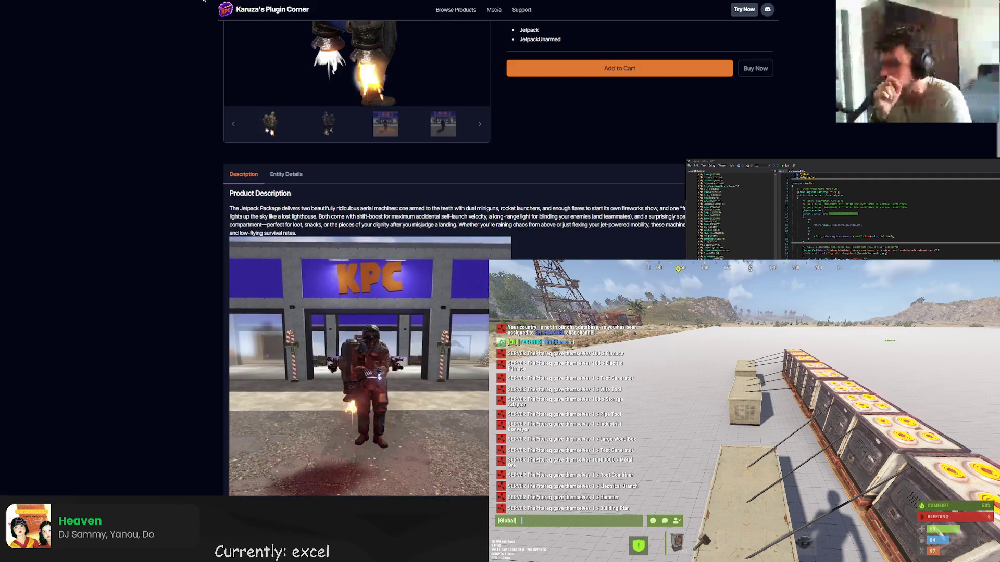
# - View the PvRust.eu 2.0 Rework Spreadsheet's Quests sheet; in game, swap from stove to hammer
pyautogui.hotkey('ctrl', 'Tab')
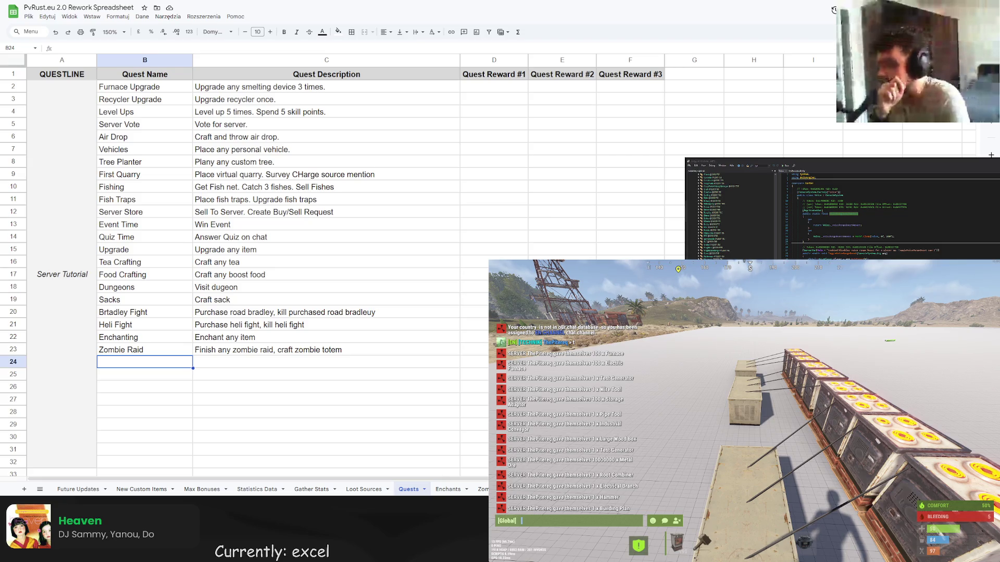
pyautogui.press('Escape')
pyautogui.press('2')
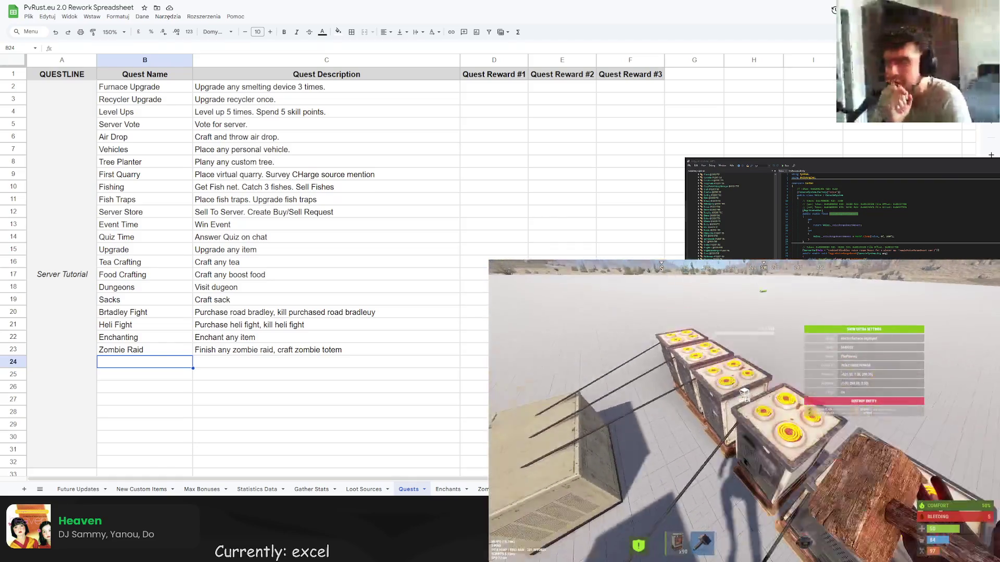
pyautogui.press('3')
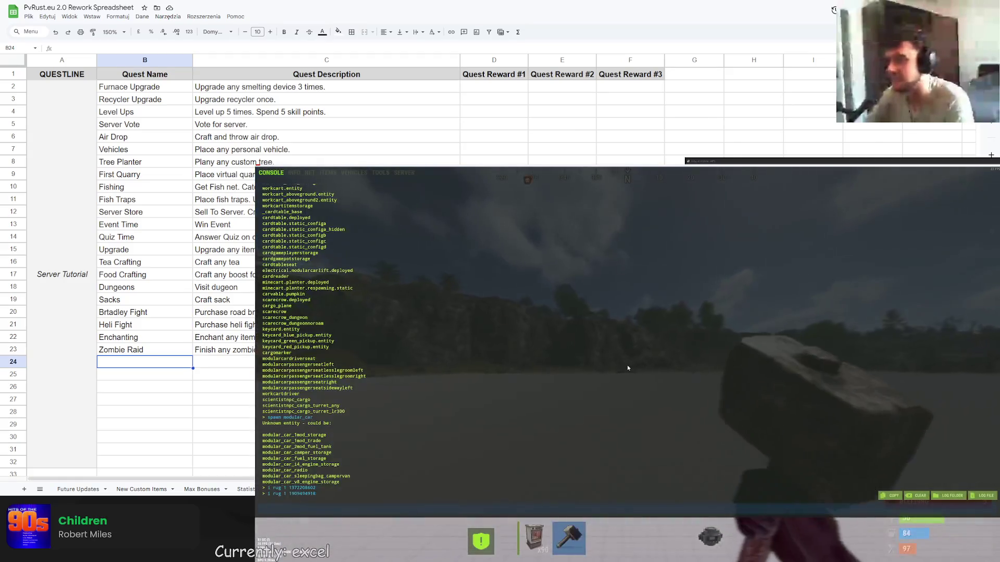
# - Start the ORE-DUNG dungeon via /dungeon, enter the portal and walk to the door
pyautogui.write('c.r')
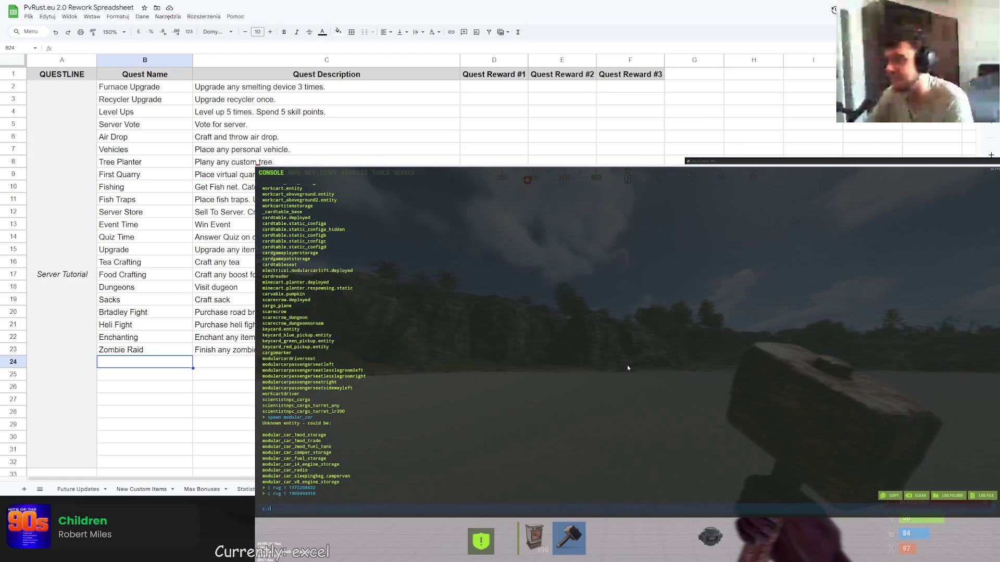
pyautogui.press('F1')
pyautogui.write('t/du')
pyautogui.press('Return')
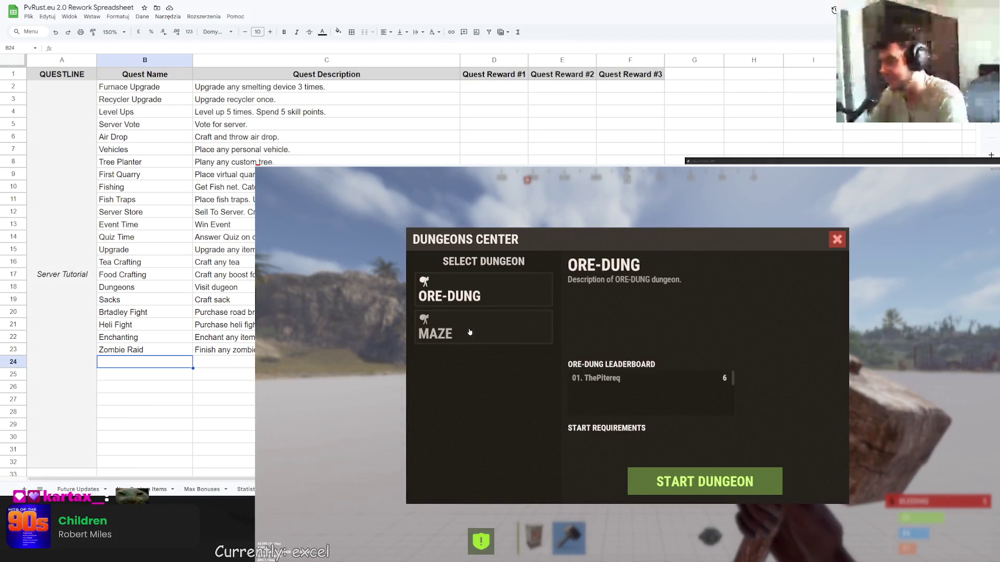
pyautogui.click(470, 296)
pyautogui.click(688, 482)
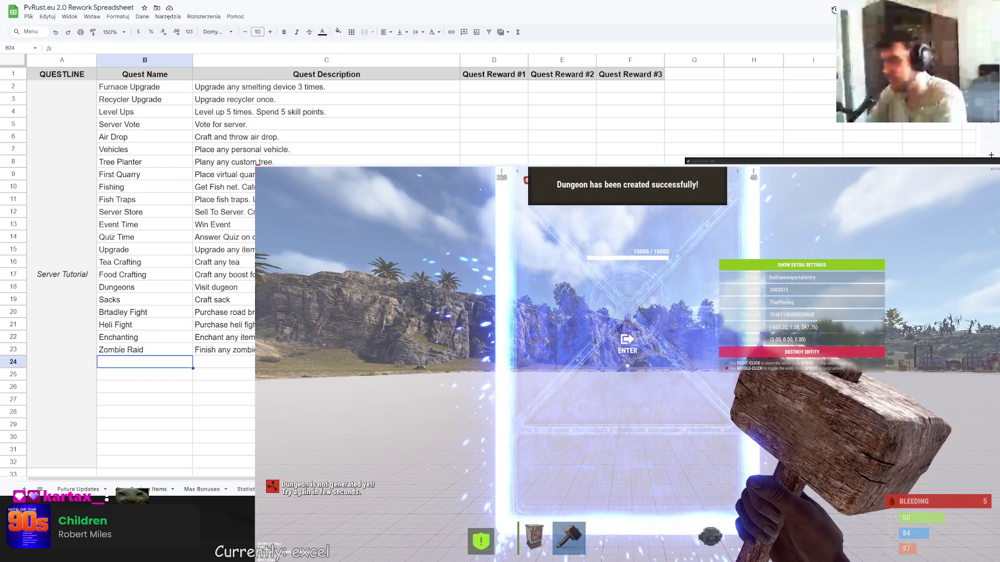
pyautogui.press('e')
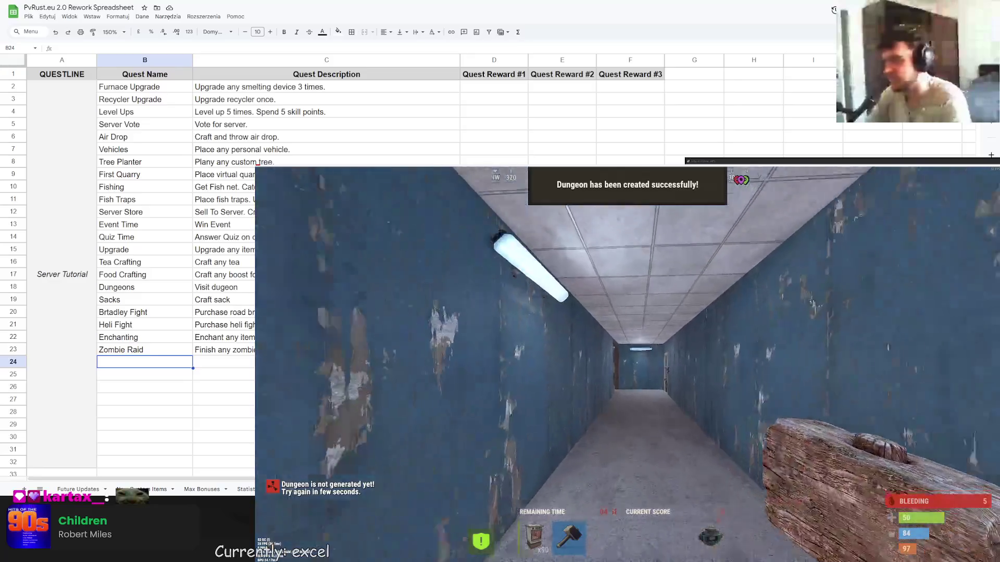
pyautogui.press('w')
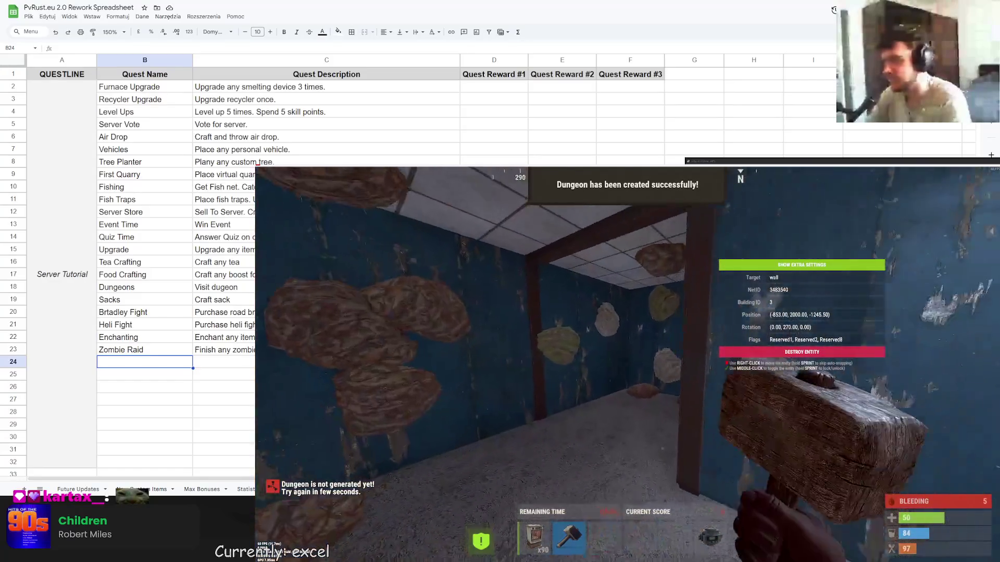
pyautogui.press('w')
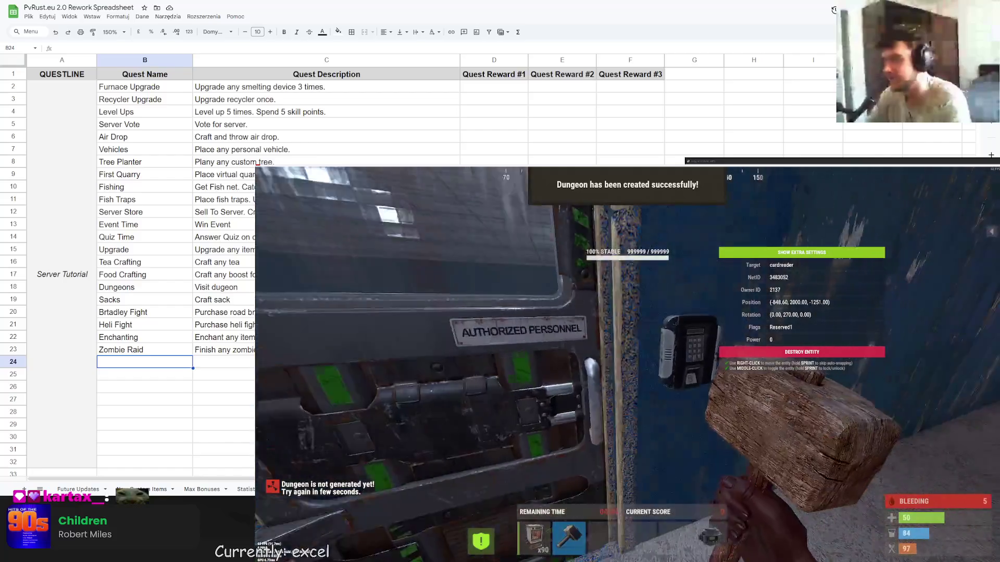
# - Search the item spawner for 'card' and get the keycard and Electric Fuse
pyautogui.press('F1')
pyautogui.click(333, 174)
pyautogui.write('card')
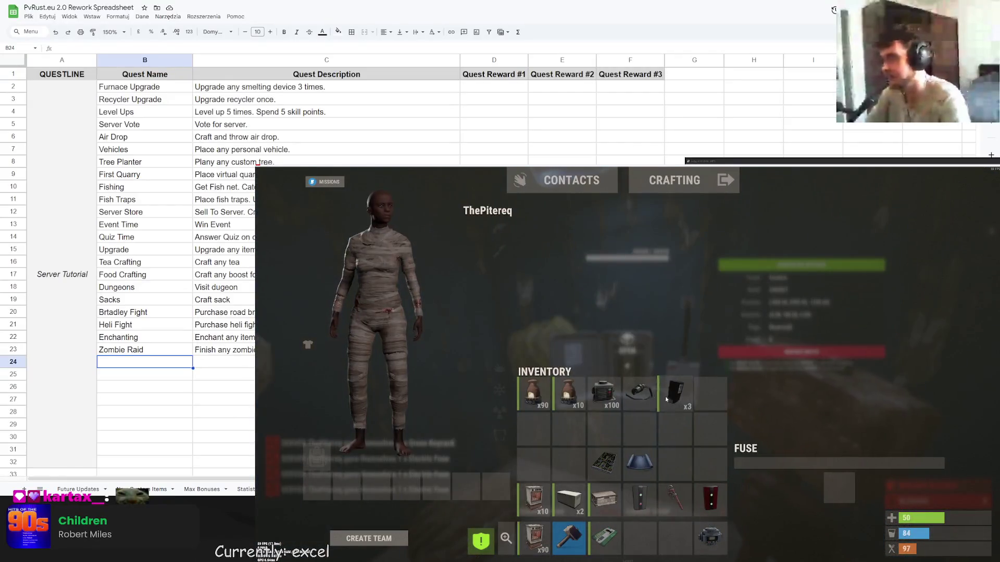
pyautogui.click(666, 399)
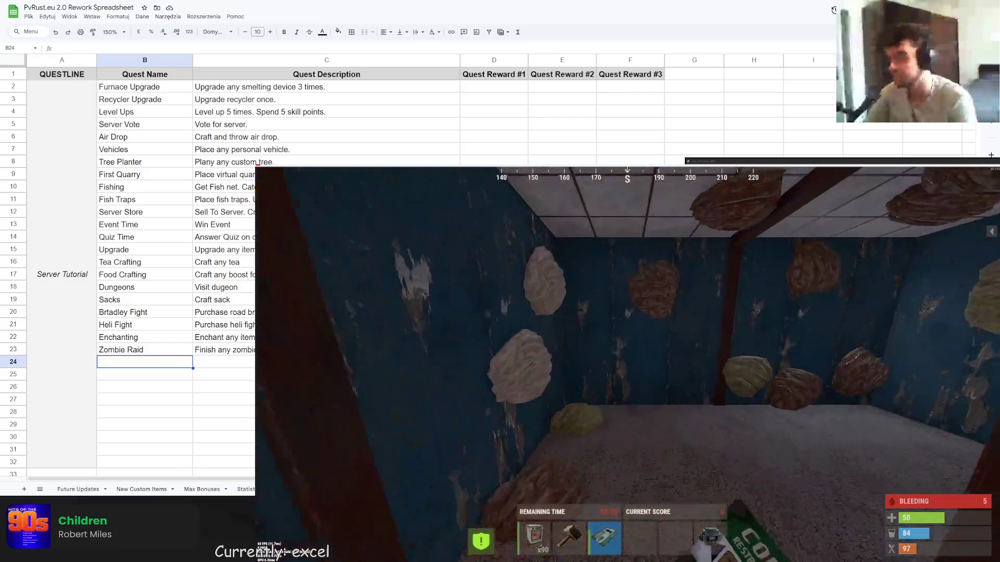
# - Spawn a Jackhammer from the item spawner and equip it
pyautogui.press('F1')
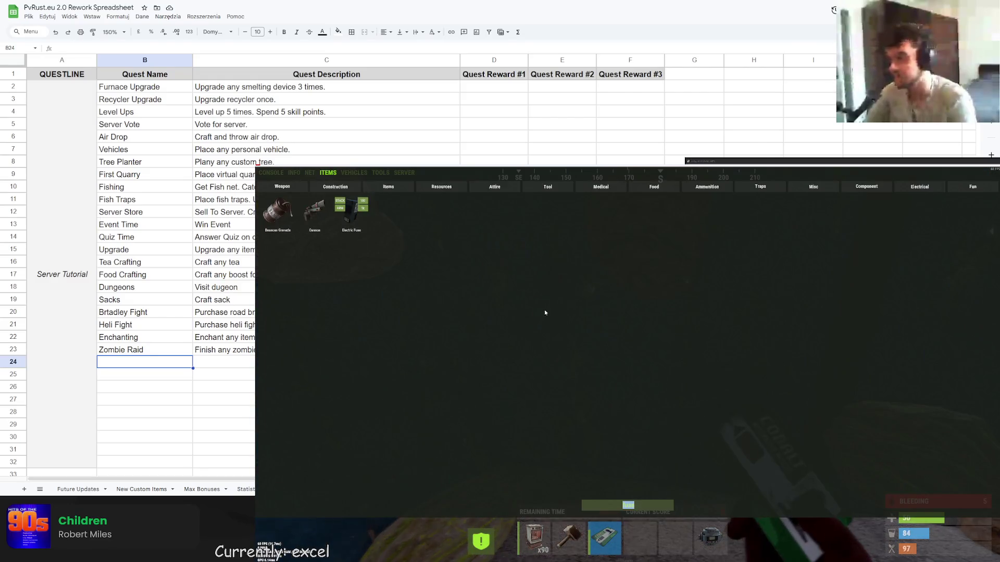
pyautogui.click(282, 187)
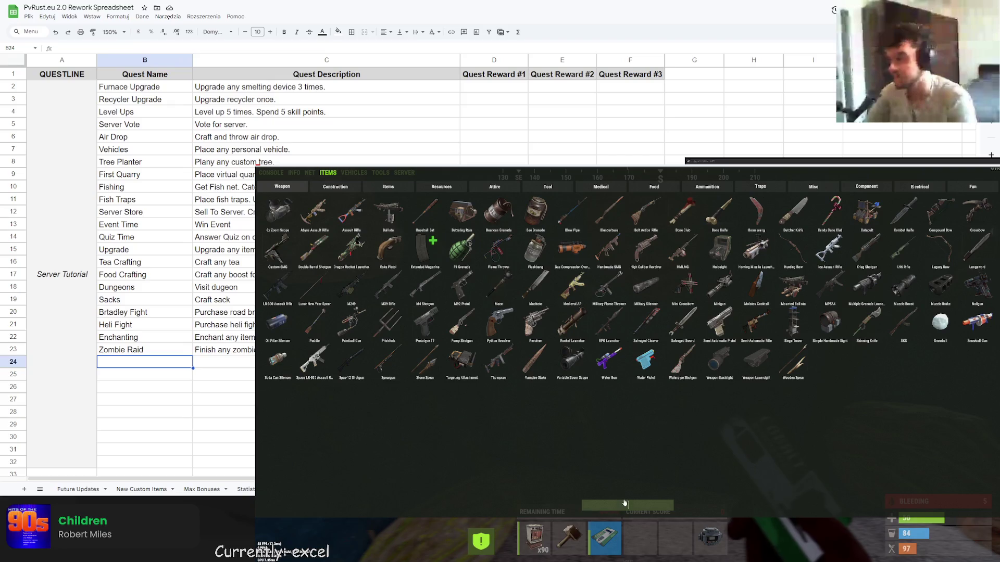
pyautogui.press('F1')
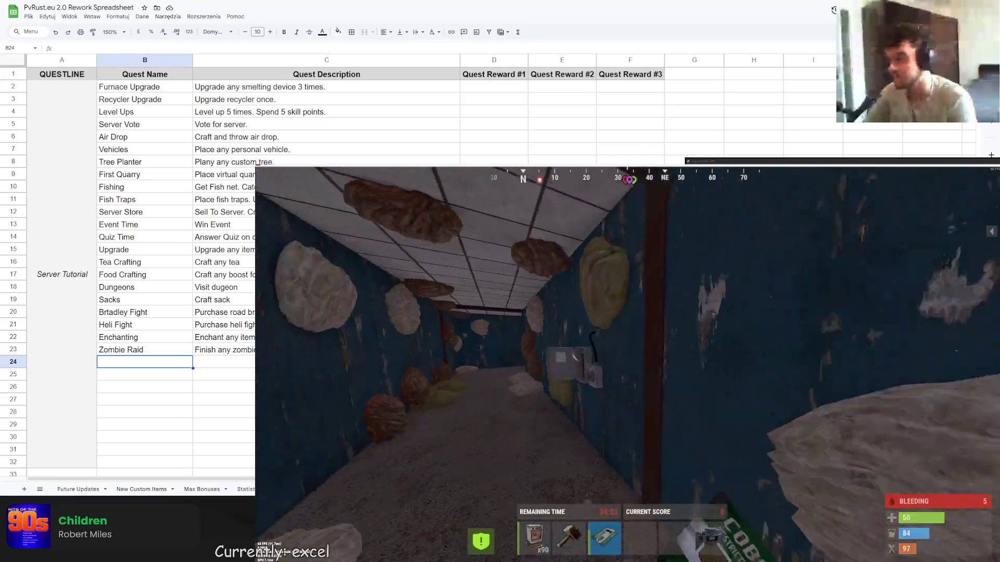
pyautogui.press('F1')
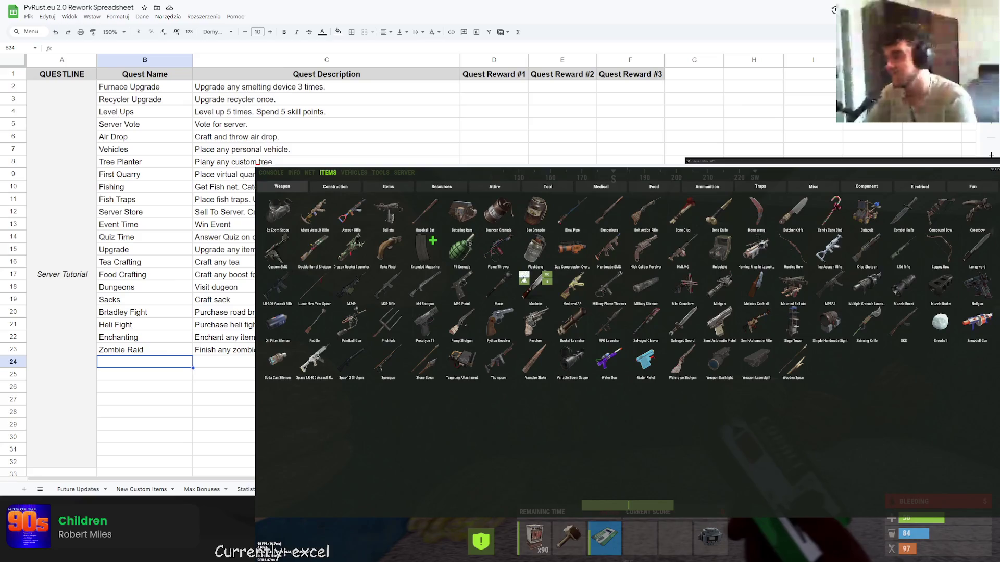
pyautogui.write('jack')
pyautogui.click(462, 212)
pyautogui.press('F1')
pyautogui.press('4')
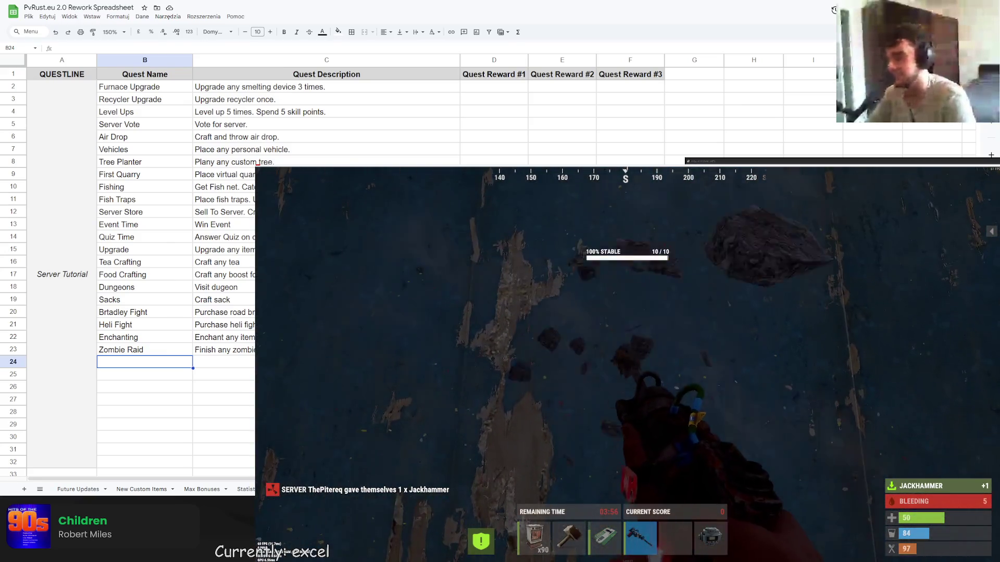
# - Clear the search, spawn an Assault Rifle, and search for explosive ammo
pyautogui.press('F1')
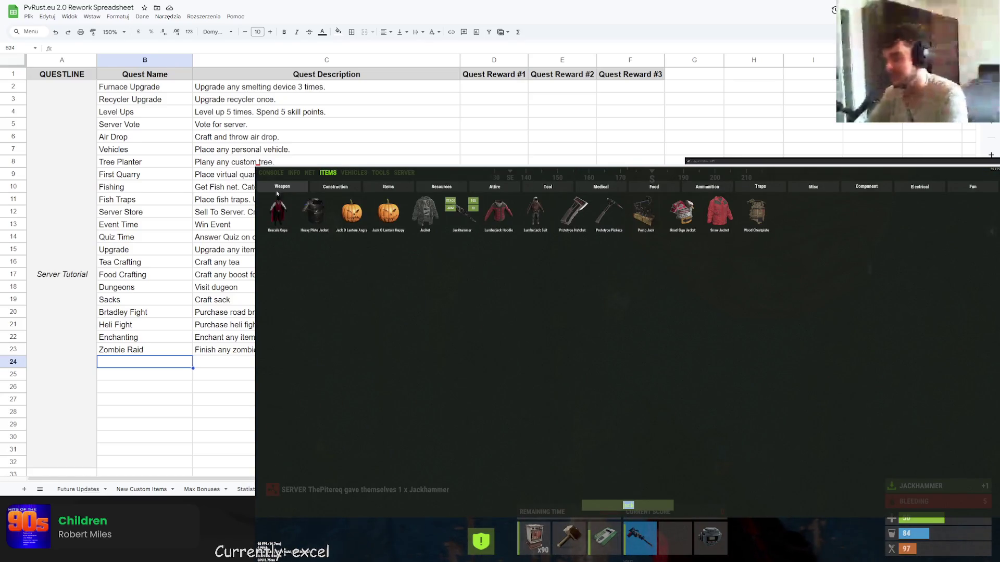
pyautogui.press('BackSpace')
pyautogui.press('BackSpace')
pyautogui.press('BackSpace')
pyautogui.click(351, 212)
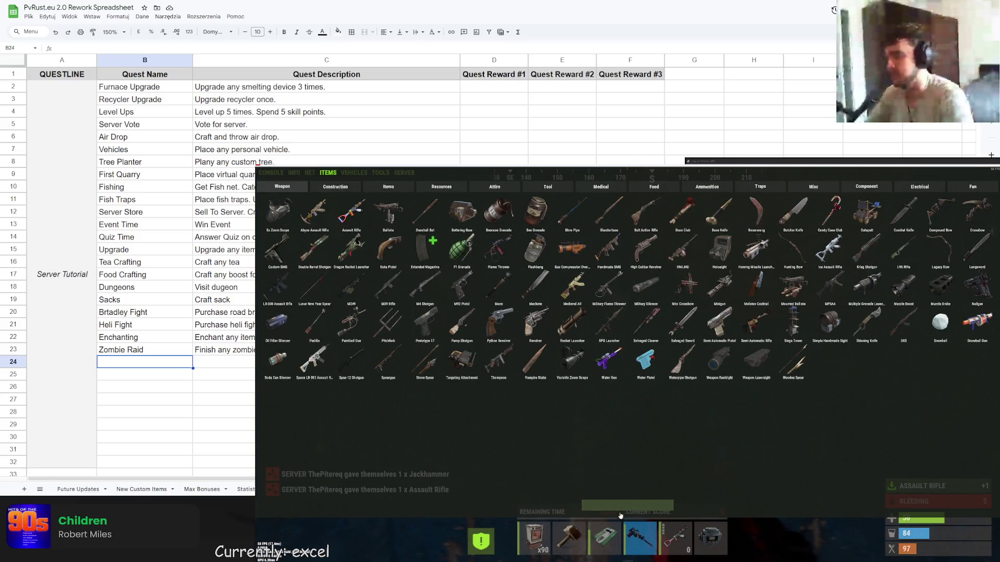
pyautogui.write('exp')
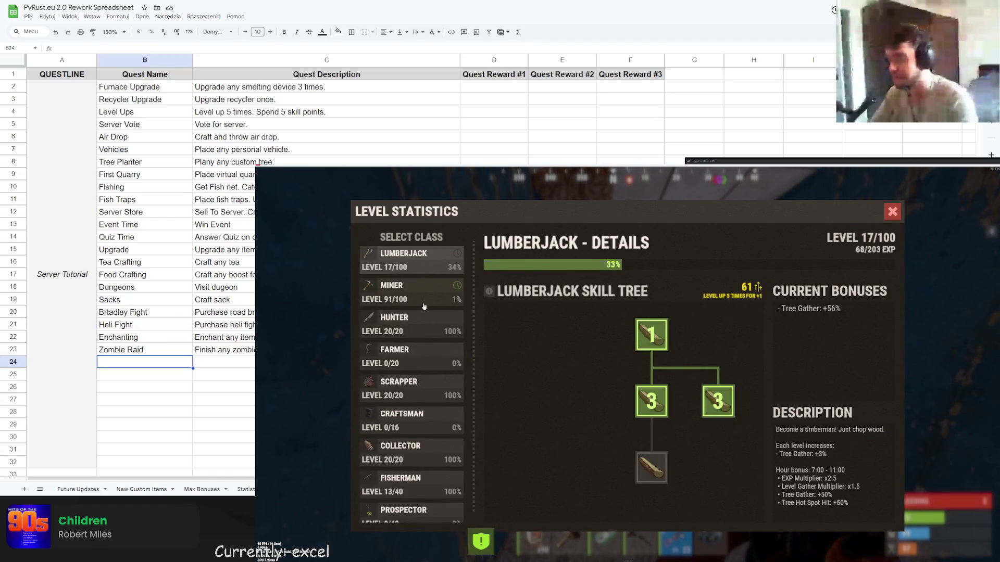
# - Toggle Level Statistics between the Hunter and Miner classes, ending on Miner's details
pyautogui.click(424, 299)
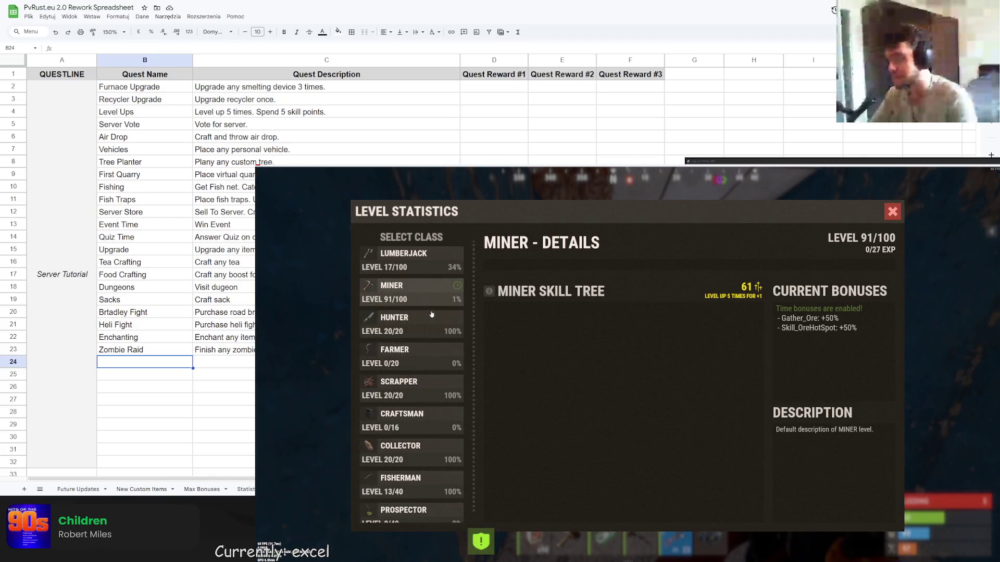
pyautogui.click(430, 315)
pyautogui.click(426, 298)
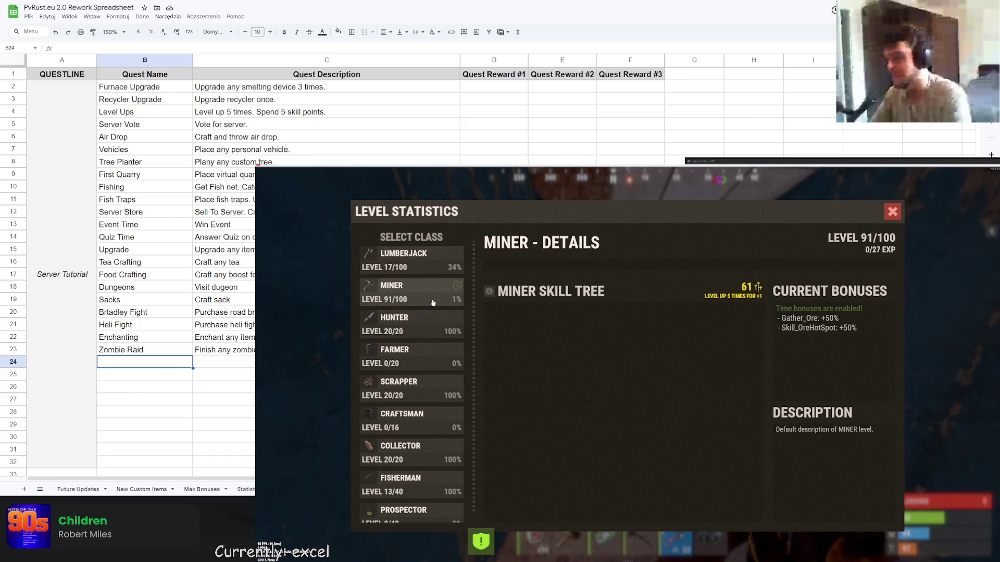
pyautogui.click(417, 328)
pyautogui.click(382, 297)
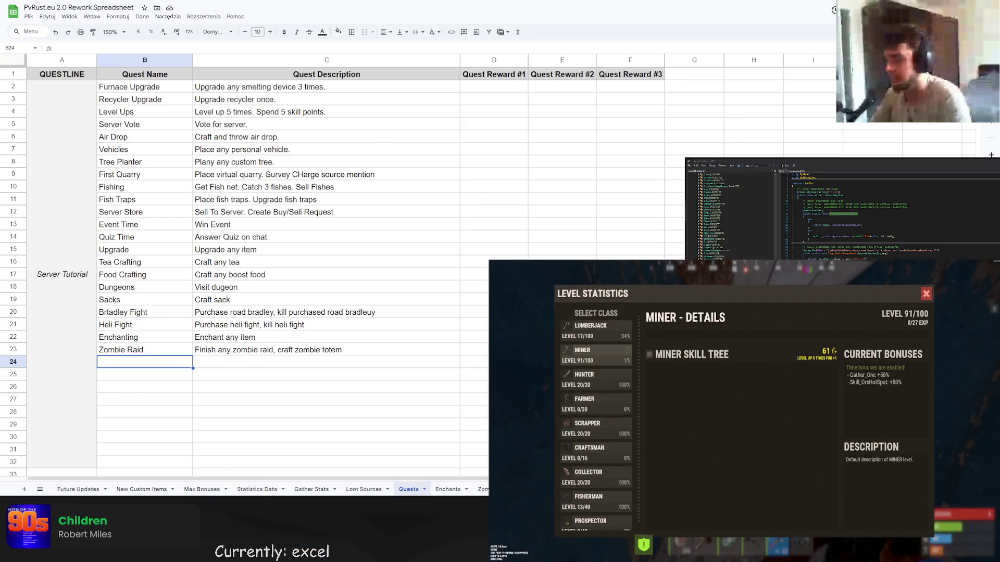
# - Switch the balance spreadsheet to its Skills sheet
pyautogui.click(326, 123)
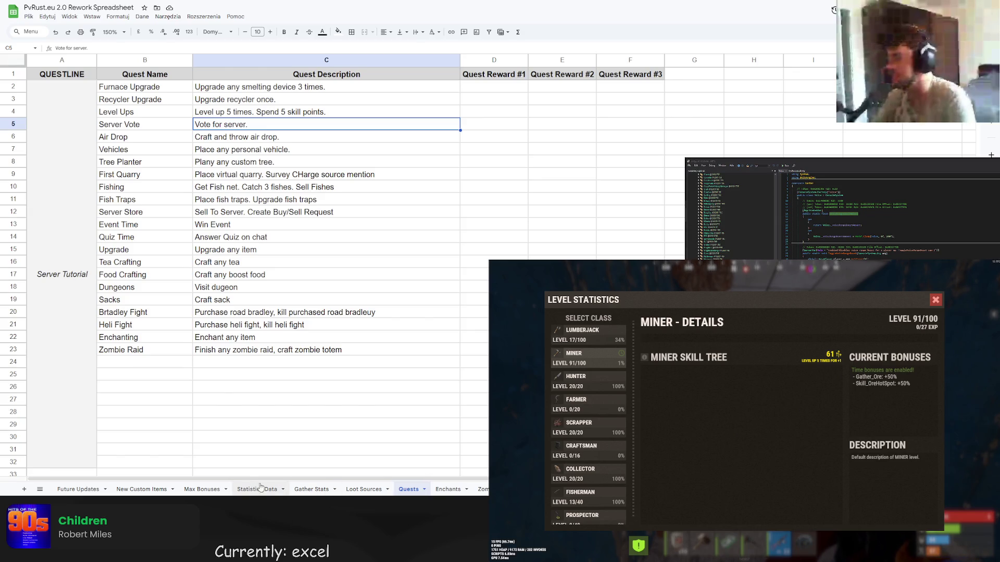
pyautogui.hscroll(2, 266, 490)
pyautogui.hscroll(-2, 214, 489)
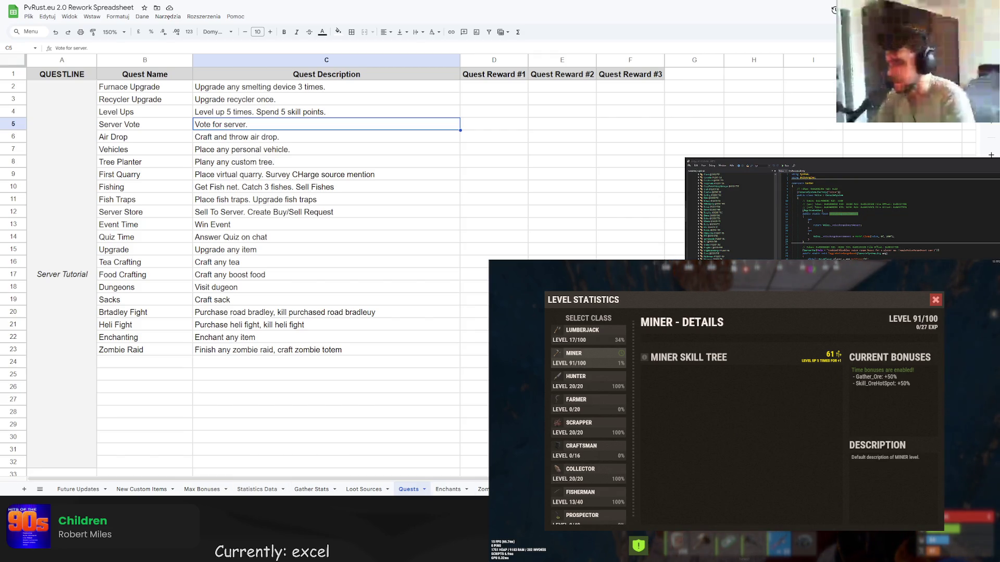
pyautogui.hotkey('ctrl', 'shift', 'pagedown')
pyautogui.click(112, 32)
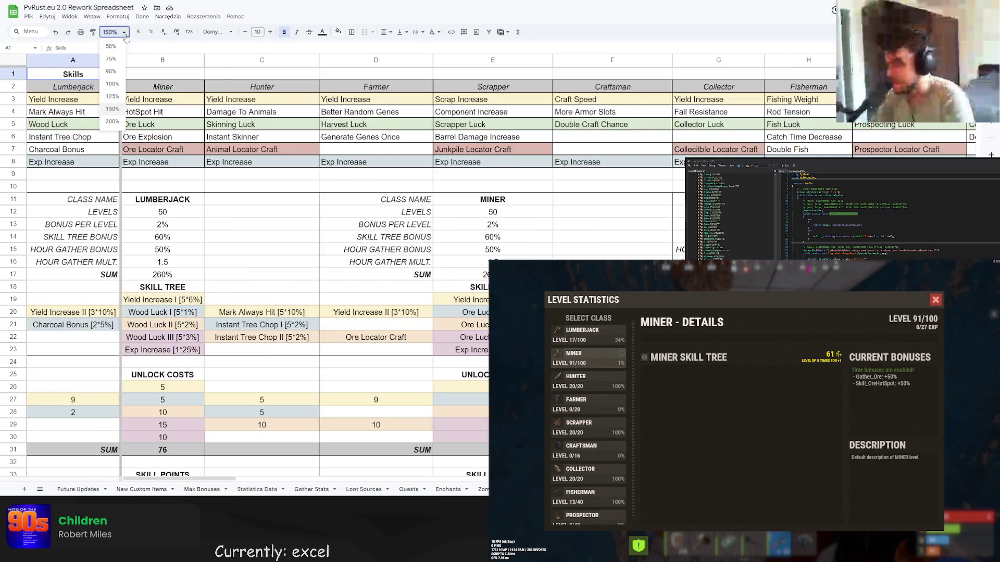
# - Zoom the sheet to 100% and scroll down through the Lumberjack and Miner level tables
pyautogui.click(112, 83)
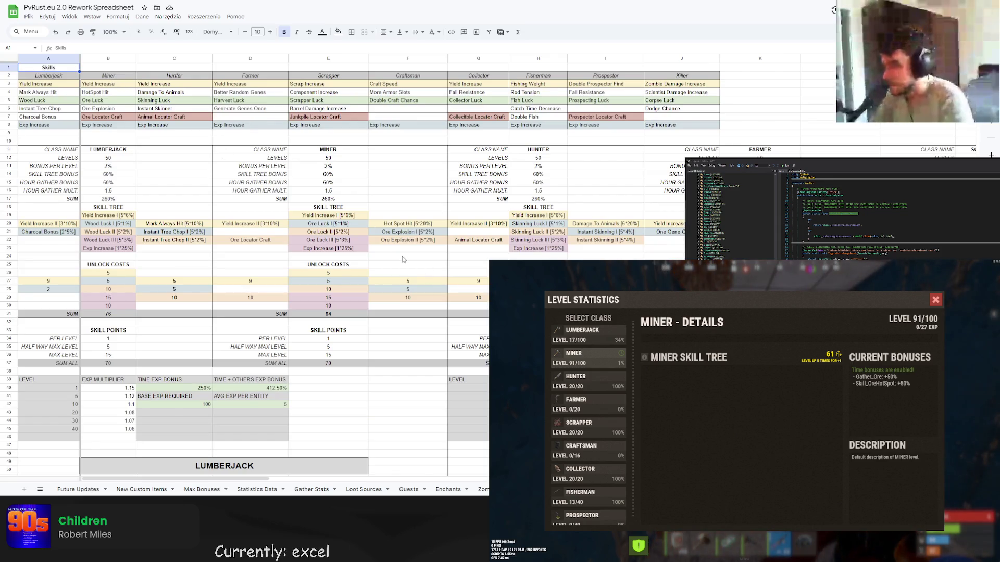
pyautogui.click(345, 283)
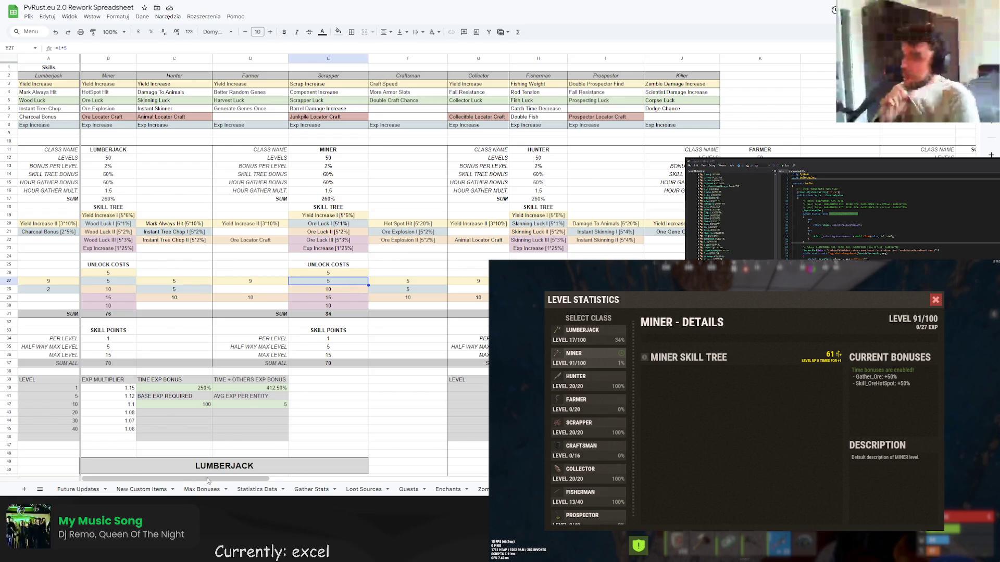
pyautogui.moveTo(221, 482); pyautogui.dragTo(427, 483)
pyautogui.hscroll(-15, 338, 339)
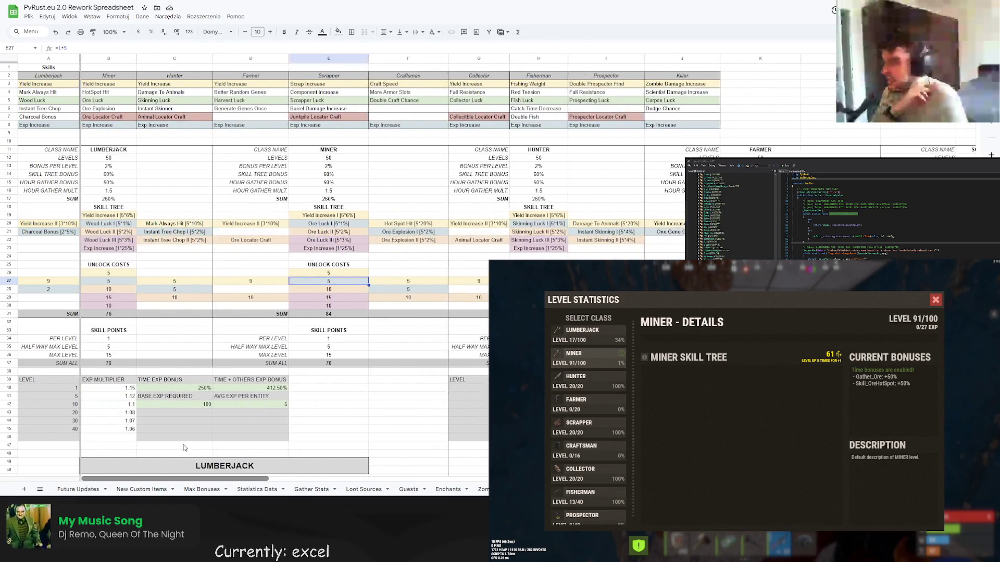
pyautogui.scroll(-5, 339, 336)
pyautogui.scroll(-10, 337, 329)
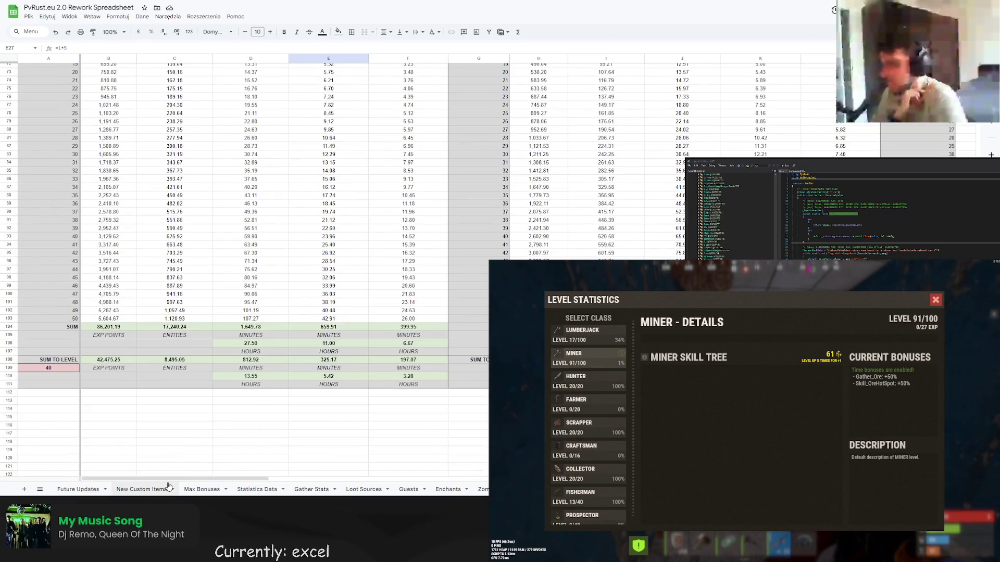
pyautogui.moveTo(172, 479); pyautogui.dragTo(199, 479)
pyautogui.hscroll(6, 198, 468)
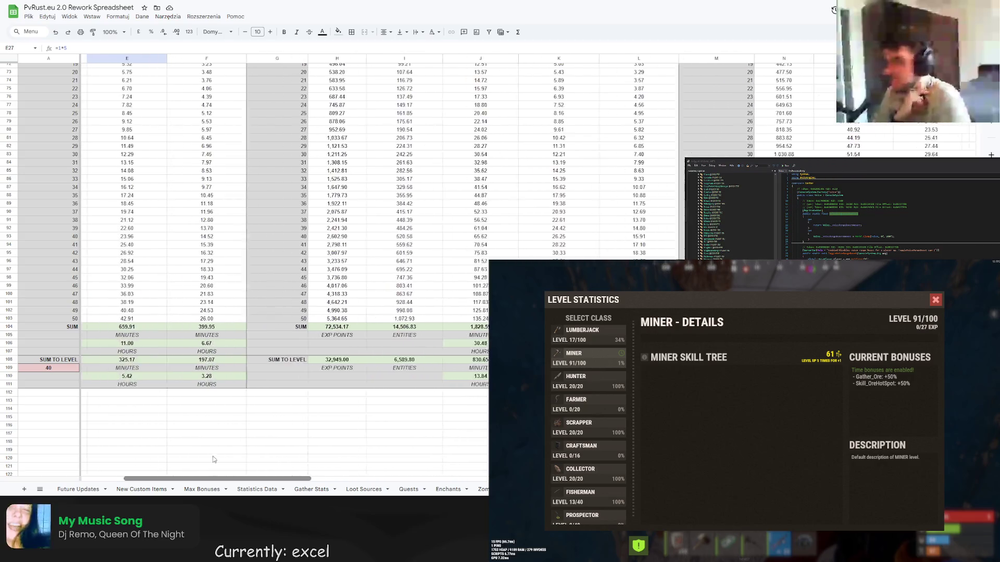
pyautogui.hscroll(5, 306, 459)
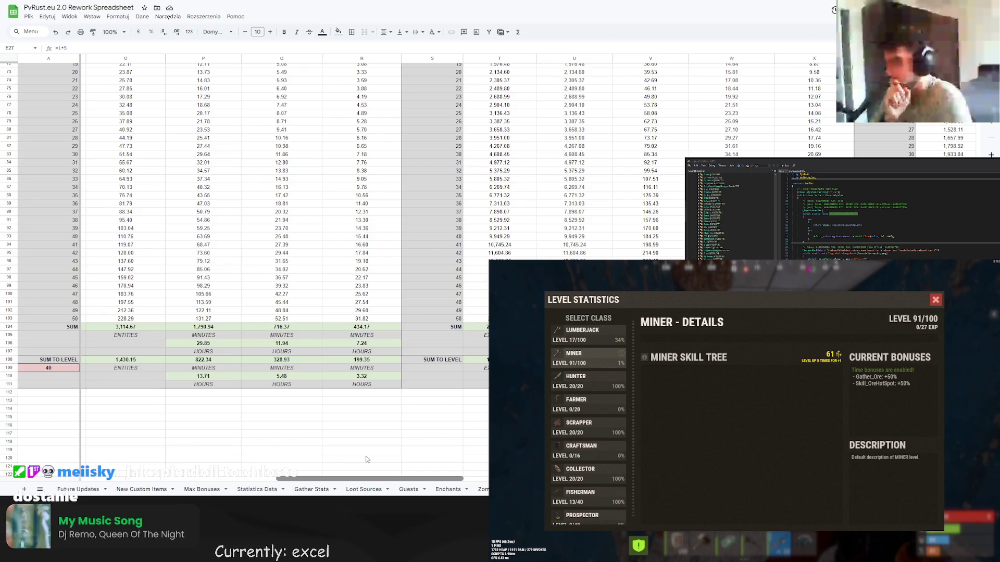
pyautogui.scroll(20, 375, 448)
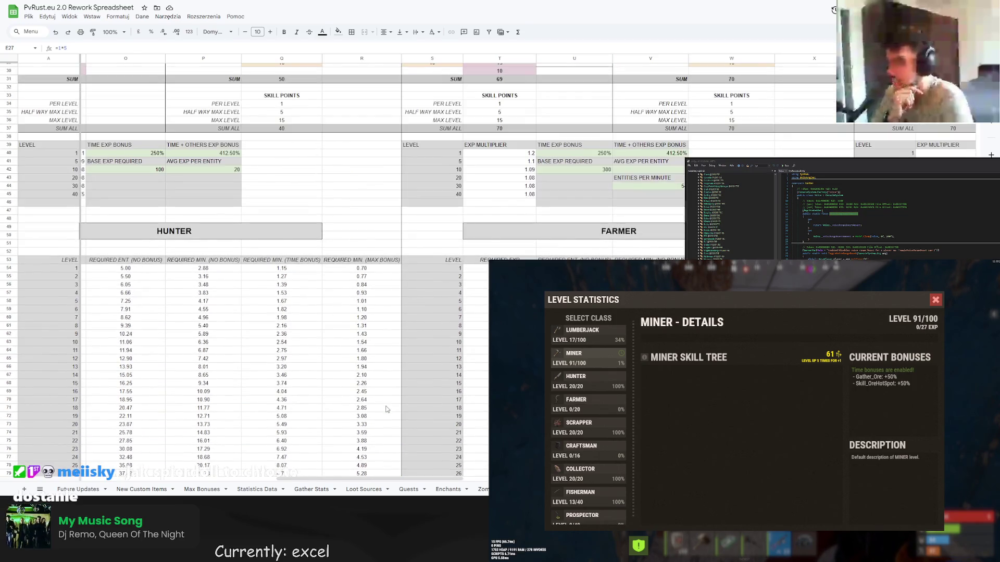
pyautogui.scroll(-20, 388, 475)
pyautogui.moveTo(388, 475); pyautogui.dragTo(180, 460)
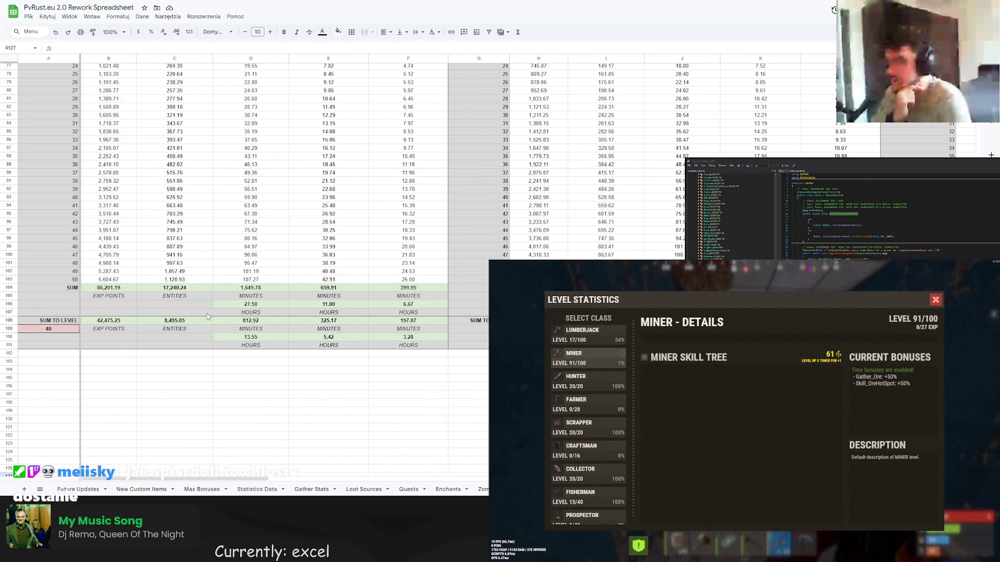
# - Inspect the summed experience formula in cell E106 below the level tables
pyautogui.click(319, 307)
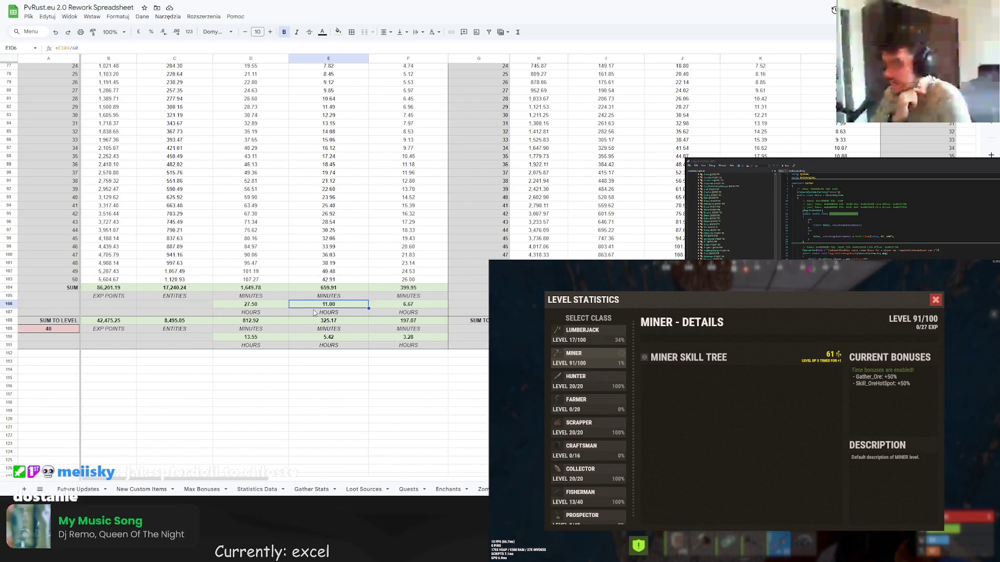
pyautogui.scroll(10, 360, 314)
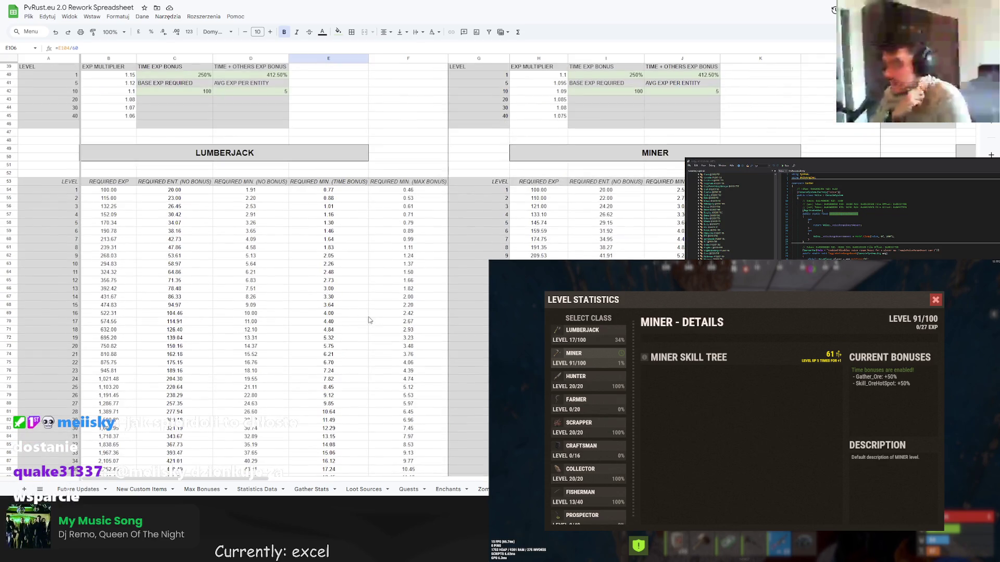
pyautogui.scroll(-9, 371, 327)
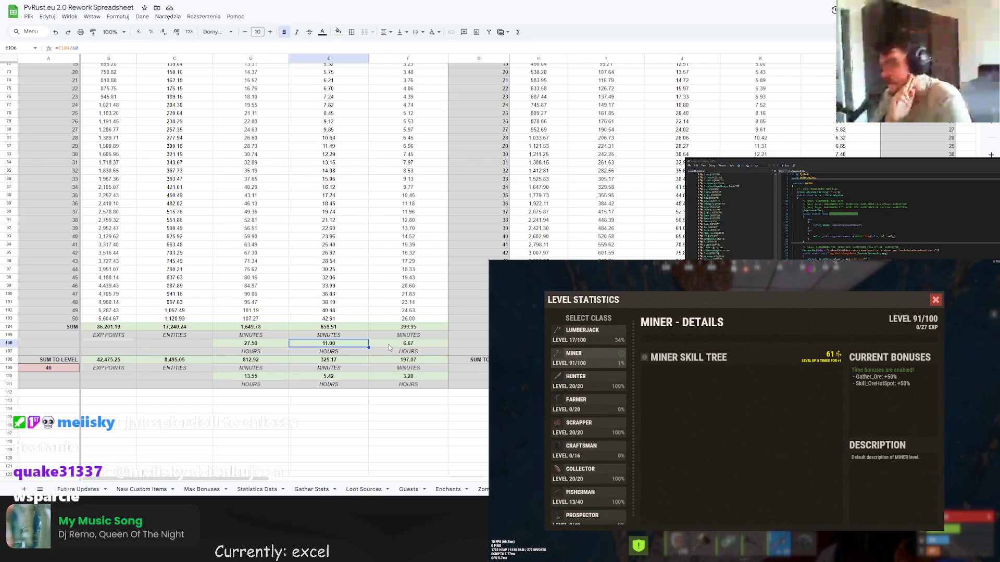
pyautogui.scroll(5, 364, 343)
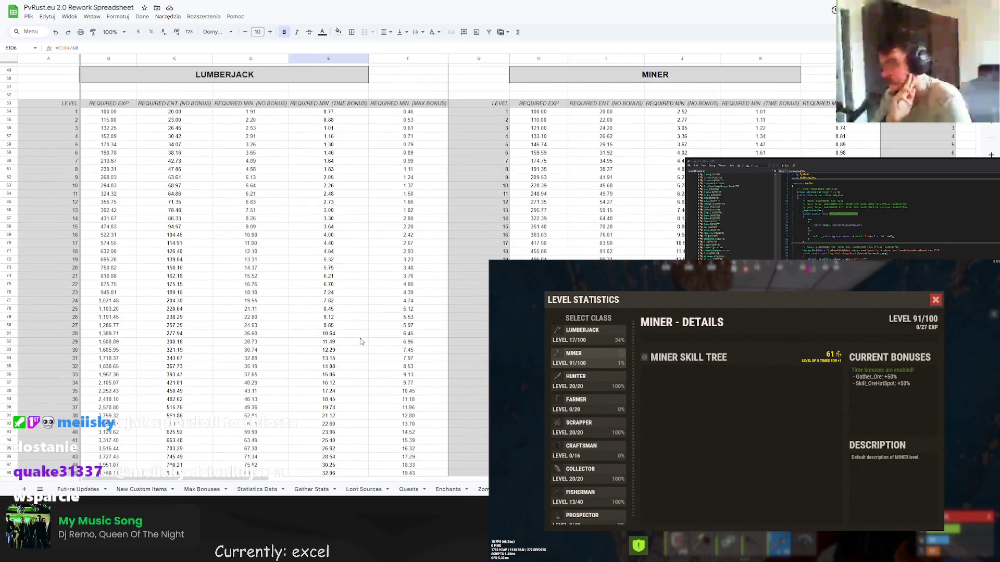
pyautogui.scroll(-3, 362, 342)
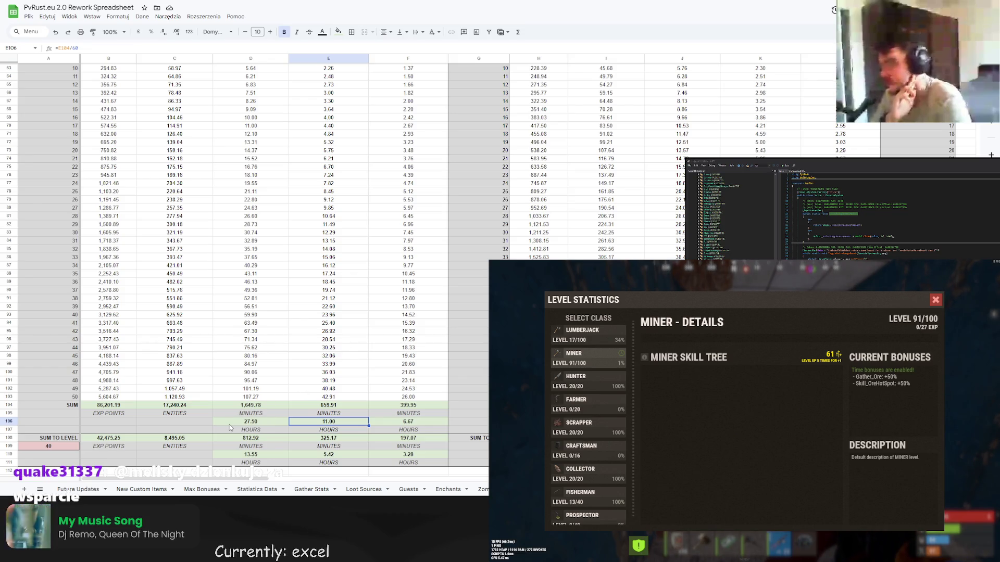
pyautogui.scroll(10, 275, 378)
pyautogui.scroll(-9, 276, 359)
pyautogui.scroll(6, 277, 344)
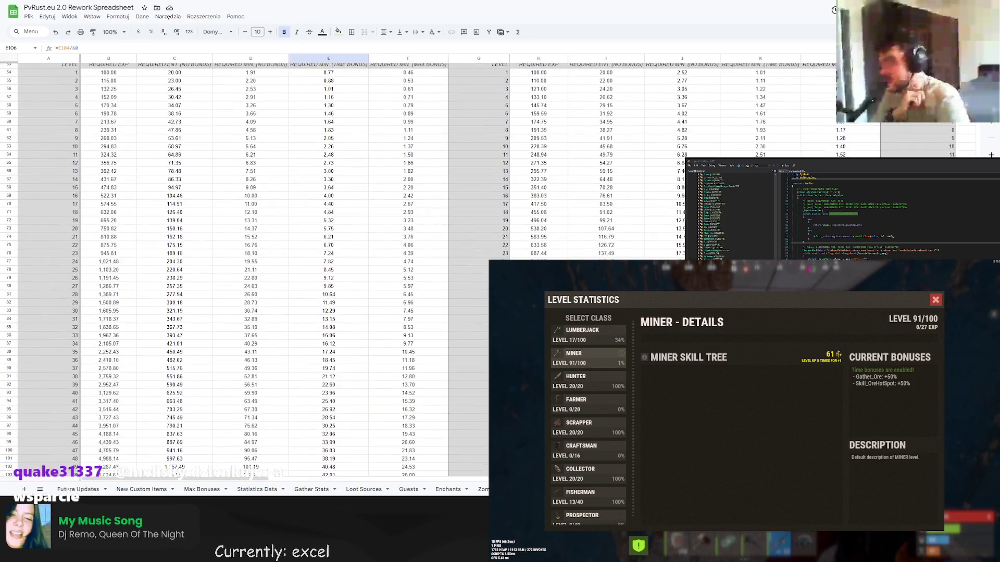
pyautogui.scroll(-2, 278, 343)
pyautogui.scroll(-9, 278, 343)
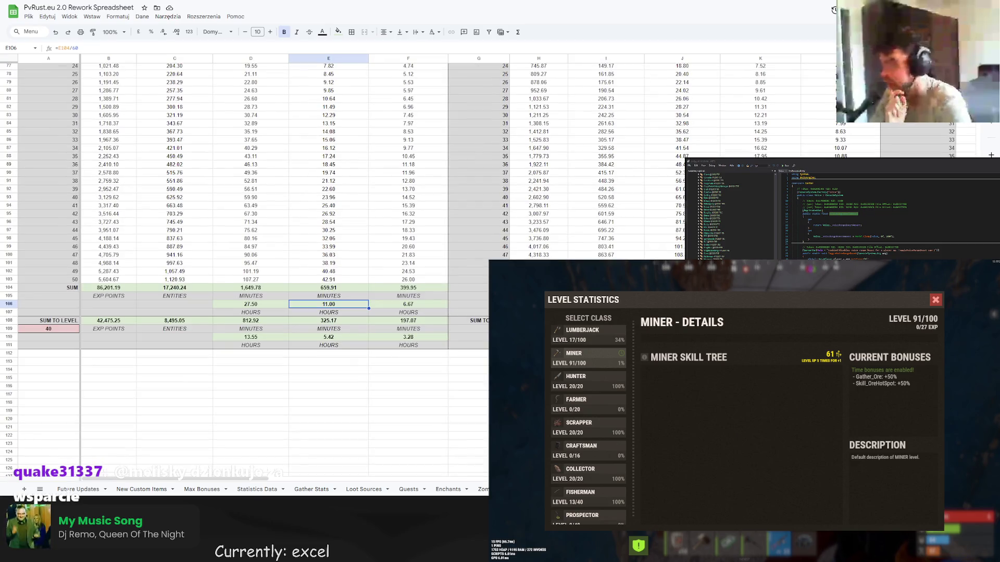
pyautogui.scroll(3, 284, 244)
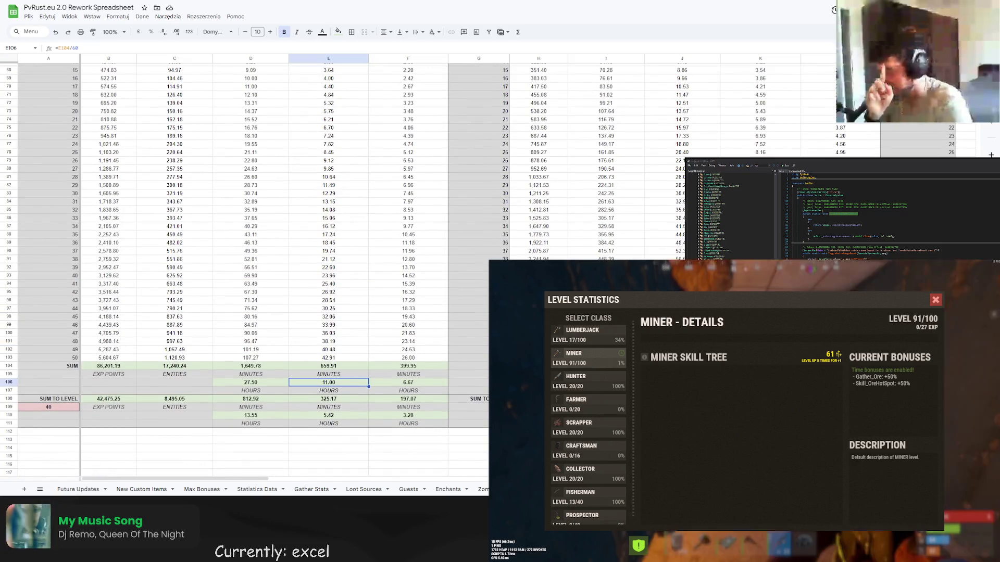
pyautogui.scroll(-1, 421, 322)
pyautogui.scroll(10, 421, 322)
pyautogui.scroll(-10, 421, 322)
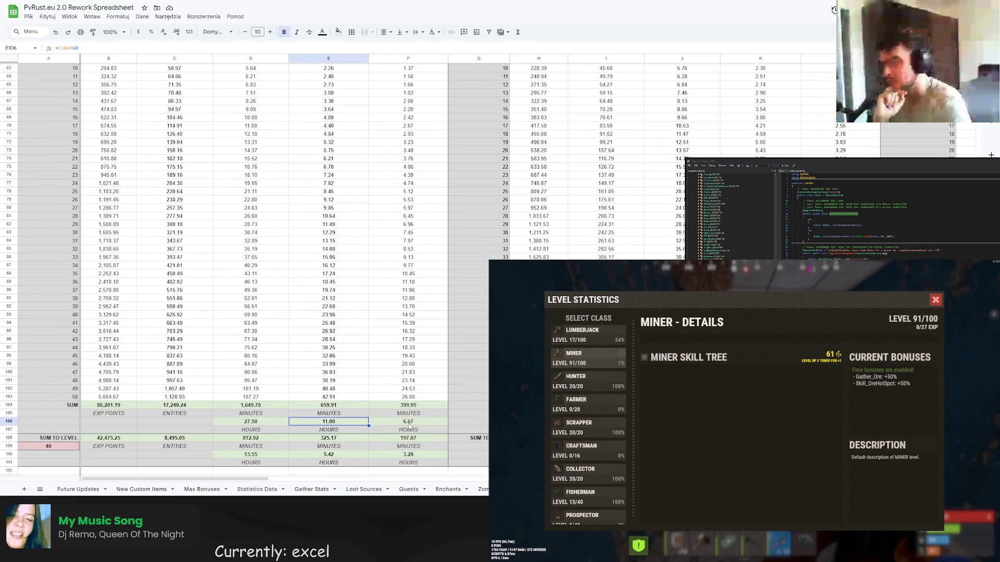
pyautogui.scroll(10, 410, 427)
pyautogui.scroll(-11, 410, 396)
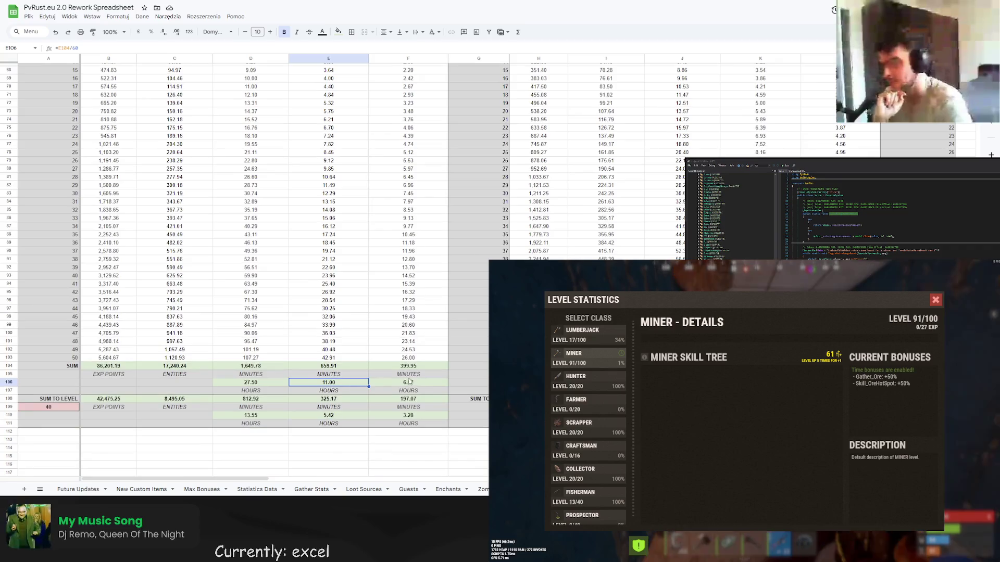
# - Inspect the summed time formula in cell F106
pyautogui.click(409, 382)
pyautogui.scroll(11, 410, 382)
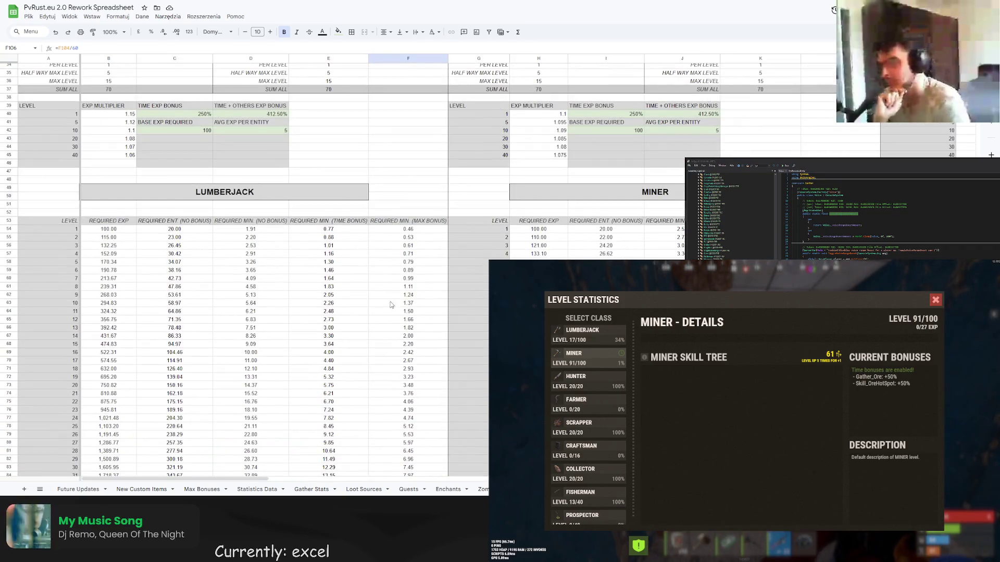
pyautogui.scroll(-12, 392, 305)
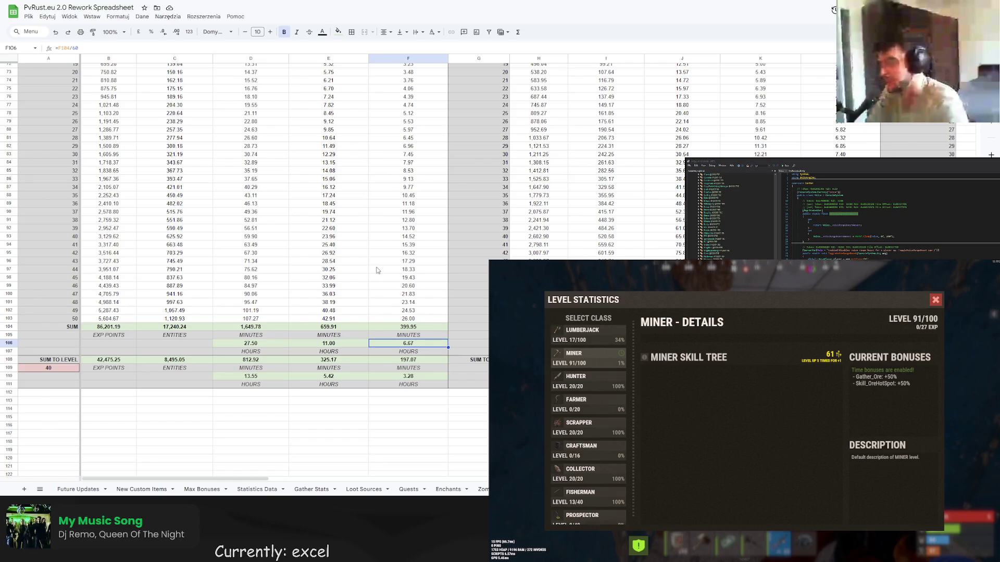
pyautogui.scroll(7, 362, 273)
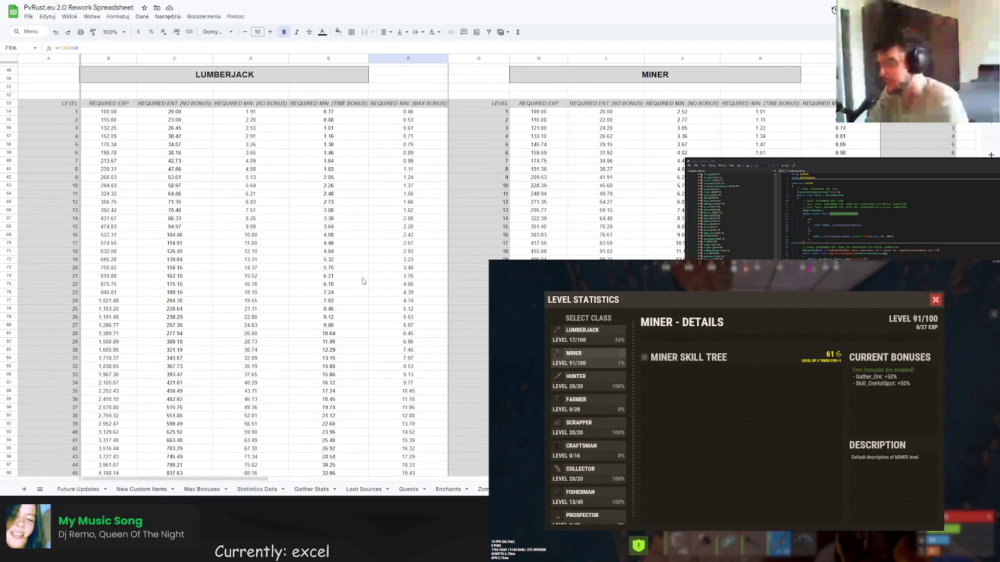
pyautogui.scroll(-1, 363, 281)
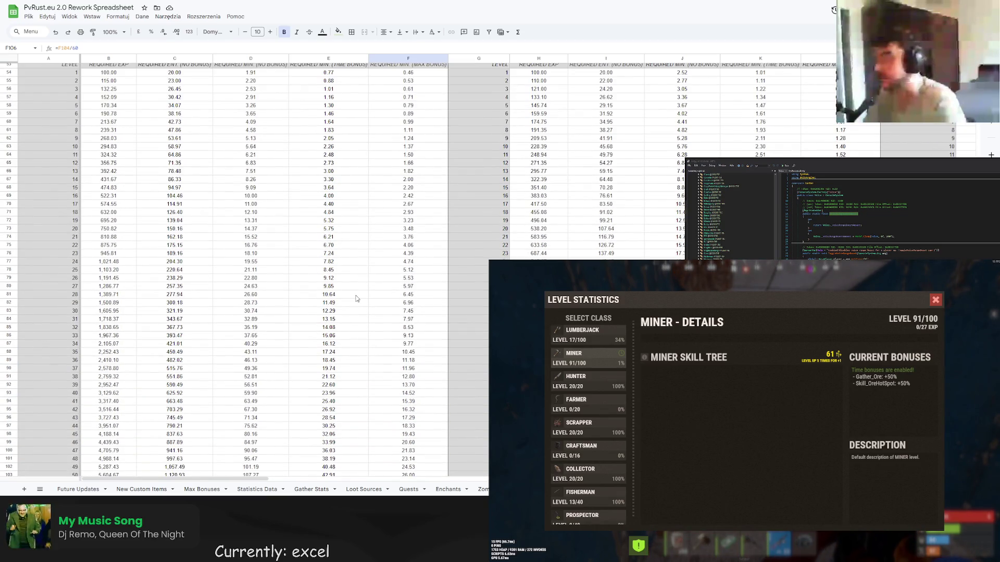
pyautogui.scroll(-3, 357, 299)
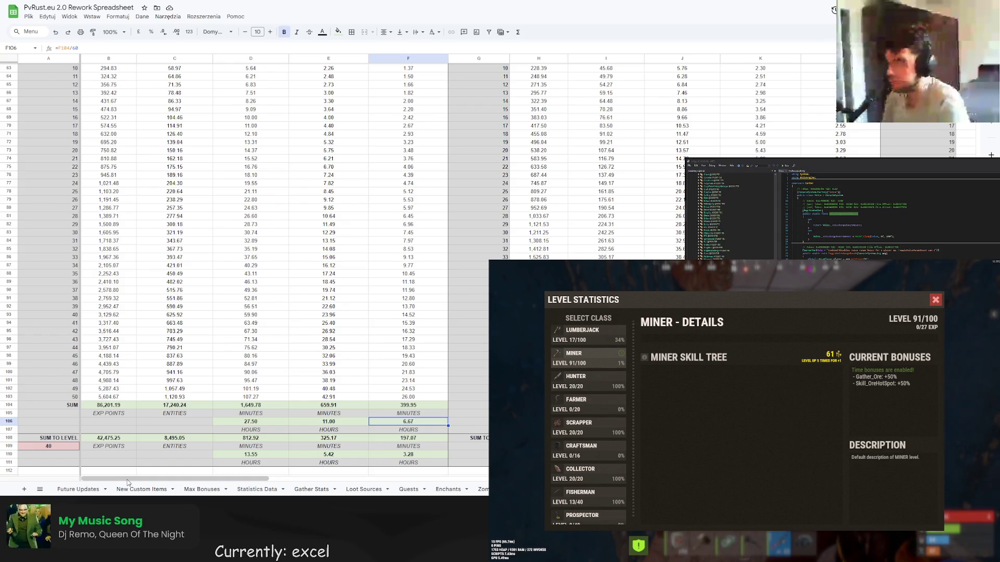
pyautogui.moveTo(128, 481); pyautogui.dragTo(486, 488)
pyautogui.scroll(5, 245, 260)
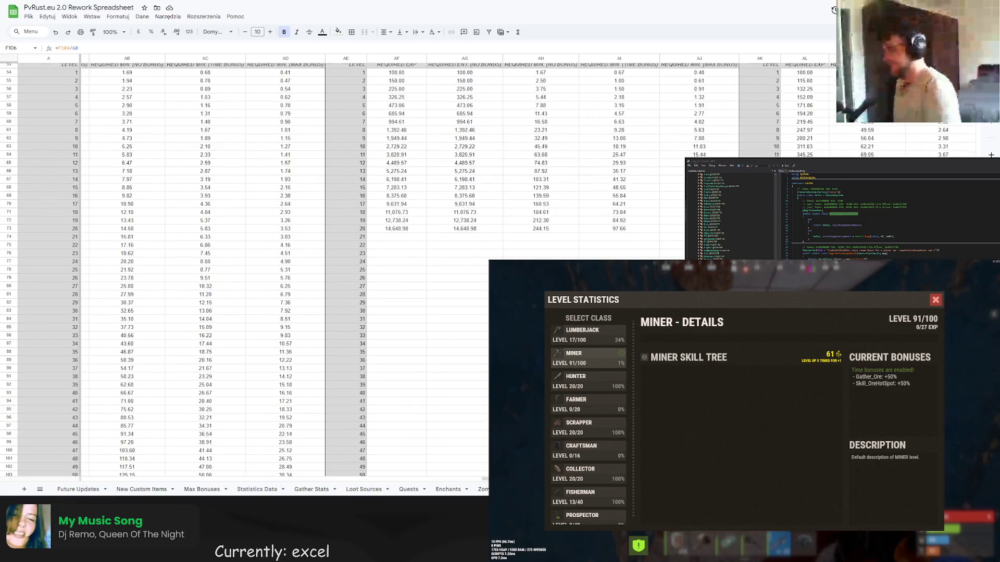
pyautogui.scroll(-5, 245, 260)
pyautogui.hscroll(-15, 121, 448)
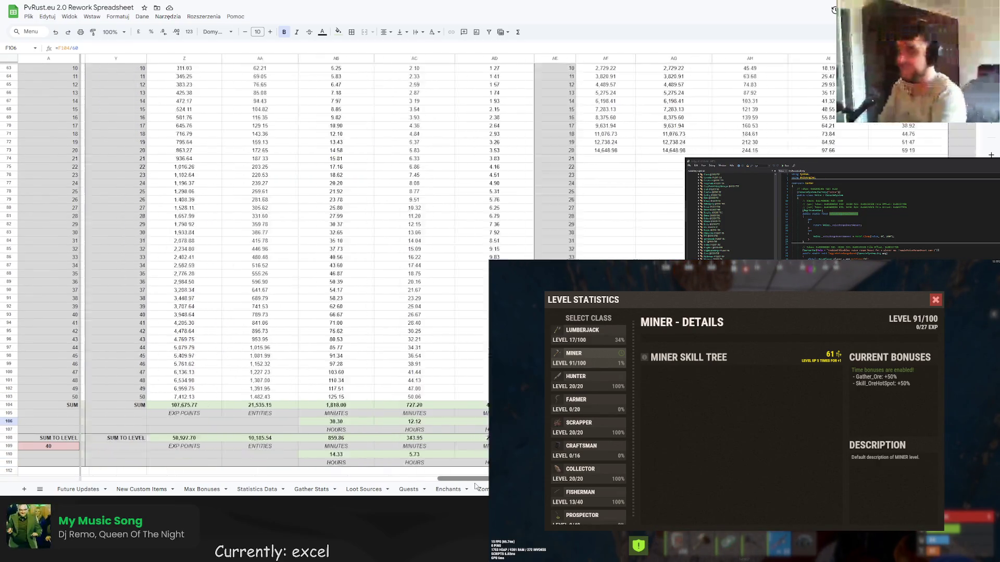
pyautogui.scroll(-2, 120, 448)
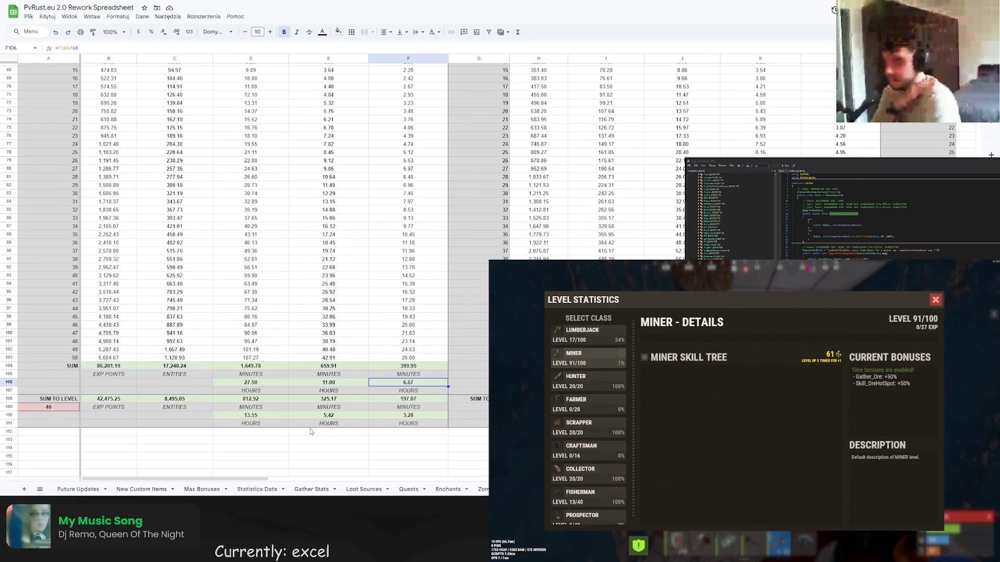
pyautogui.click(48, 406)
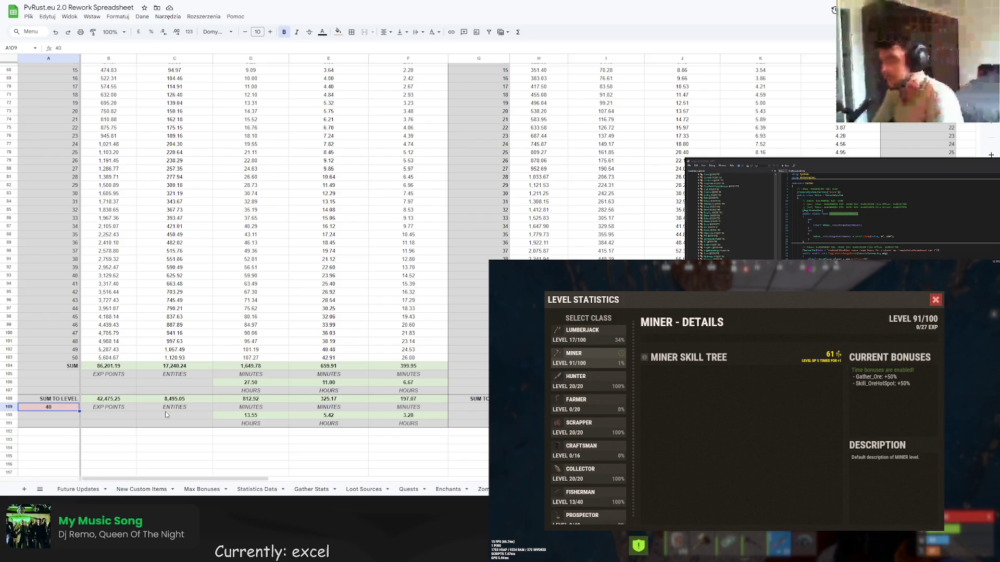
pyautogui.click(412, 418)
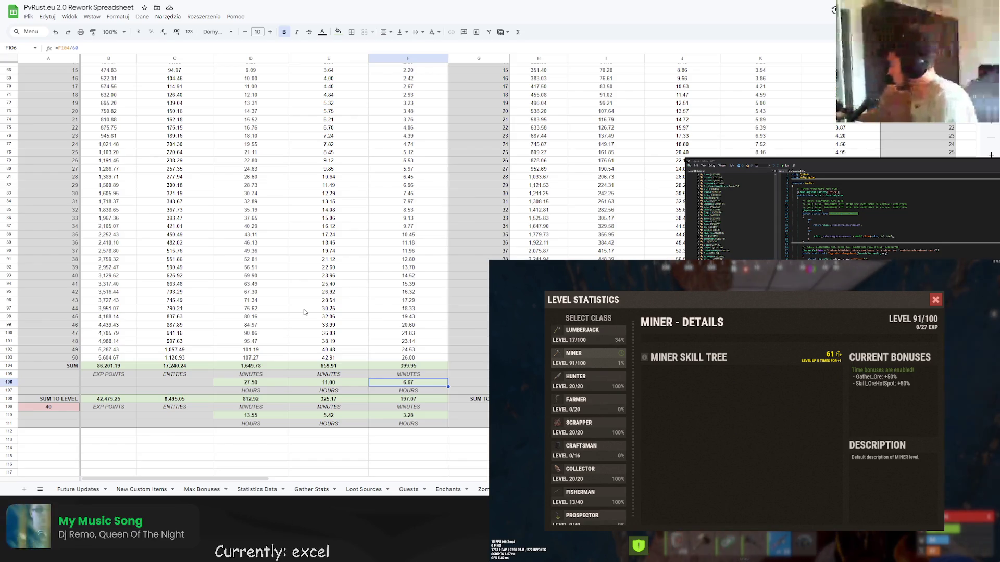
pyautogui.scroll(4, 313, 294)
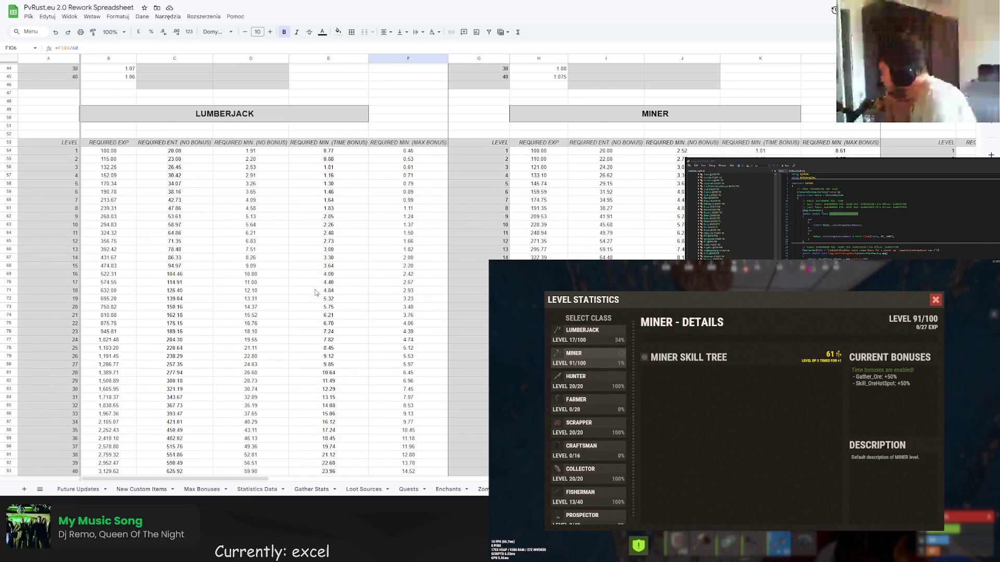
pyautogui.scroll(-5, 315, 293)
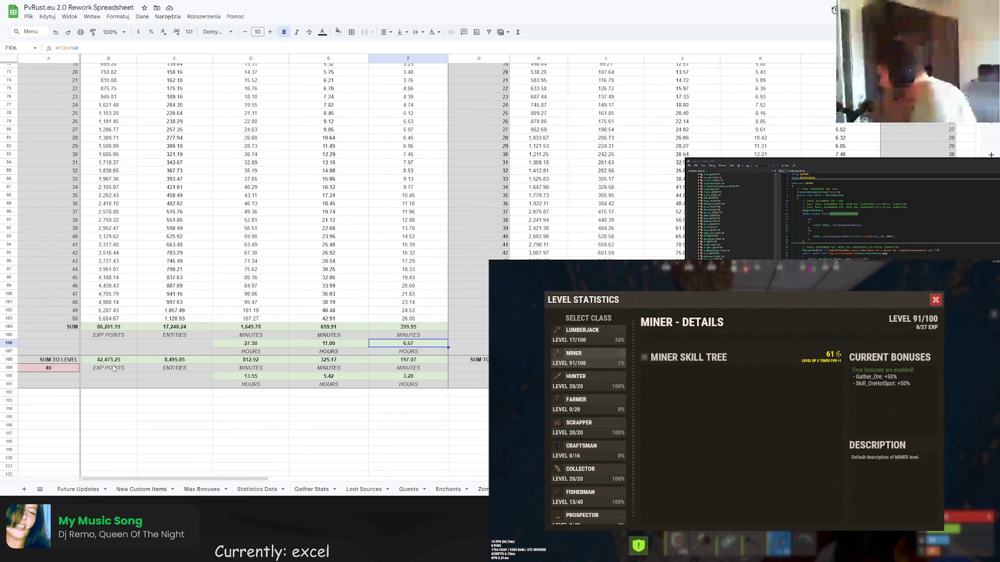
pyautogui.click(64, 370)
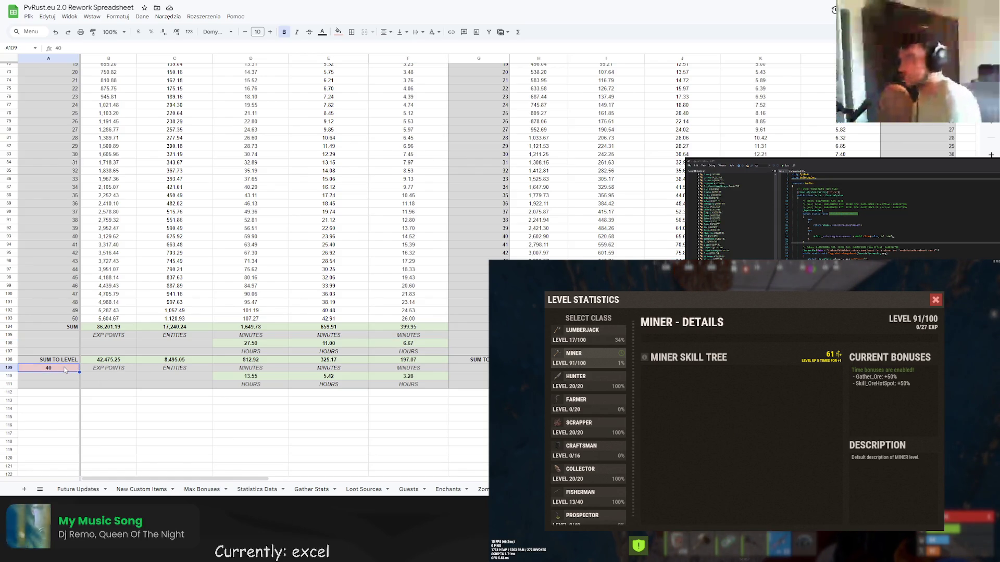
pyautogui.scroll(10, 260, 292)
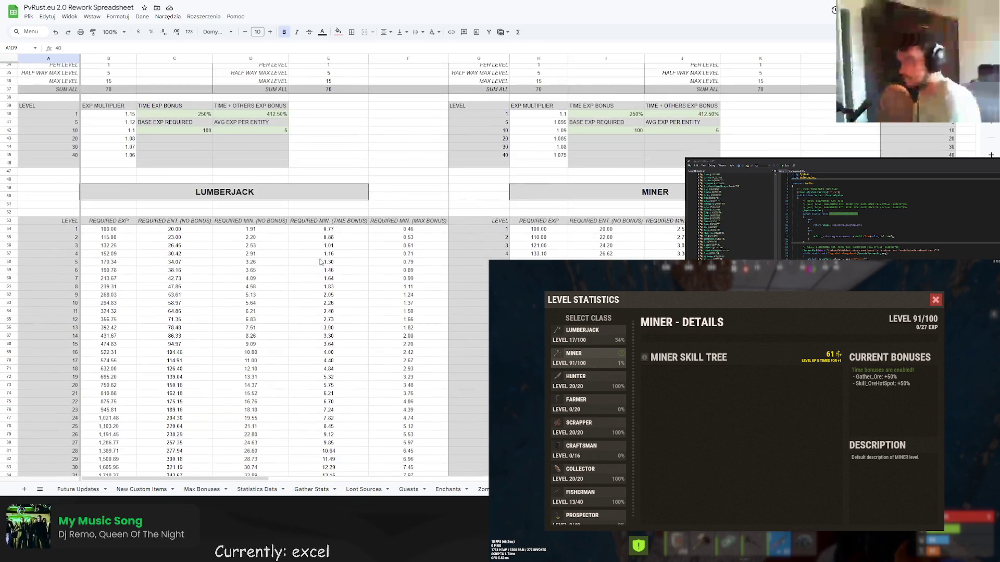
pyautogui.scroll(2, 221, 390)
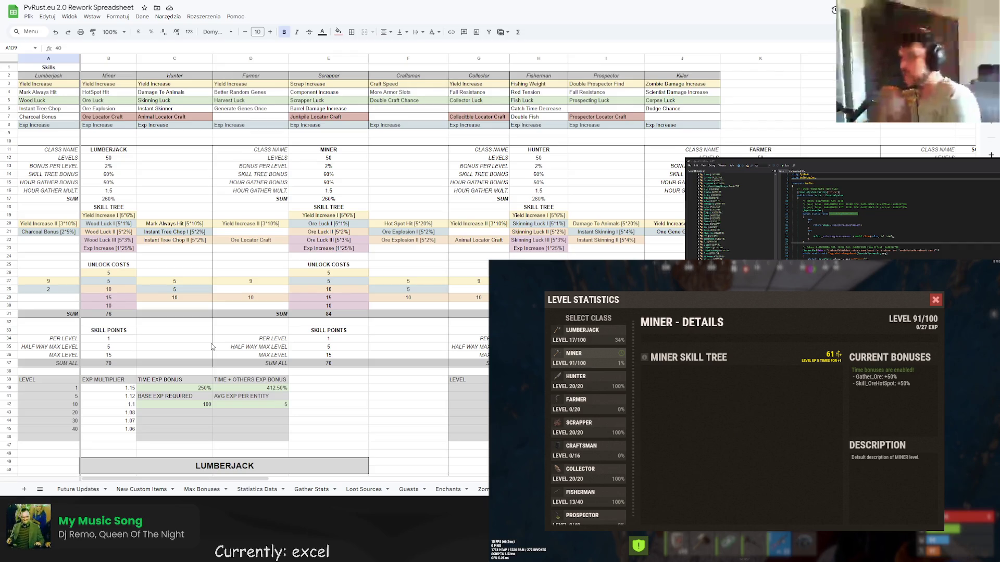
# - Inspect the Lumberjack LEVELS value of 50 and its 2% bonus per level
pyautogui.click(102, 169)
pyautogui.click(107, 161)
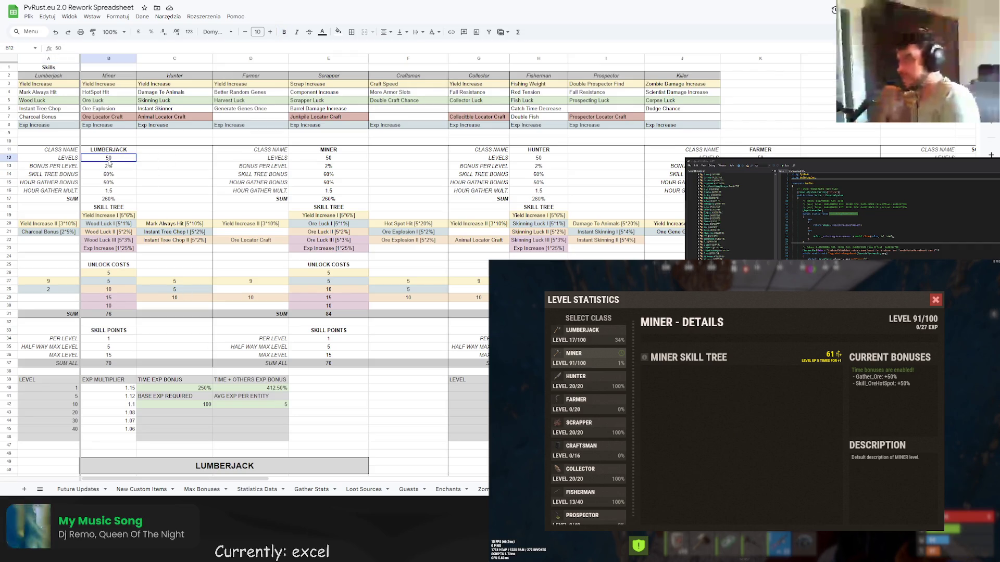
pyautogui.click(107, 166)
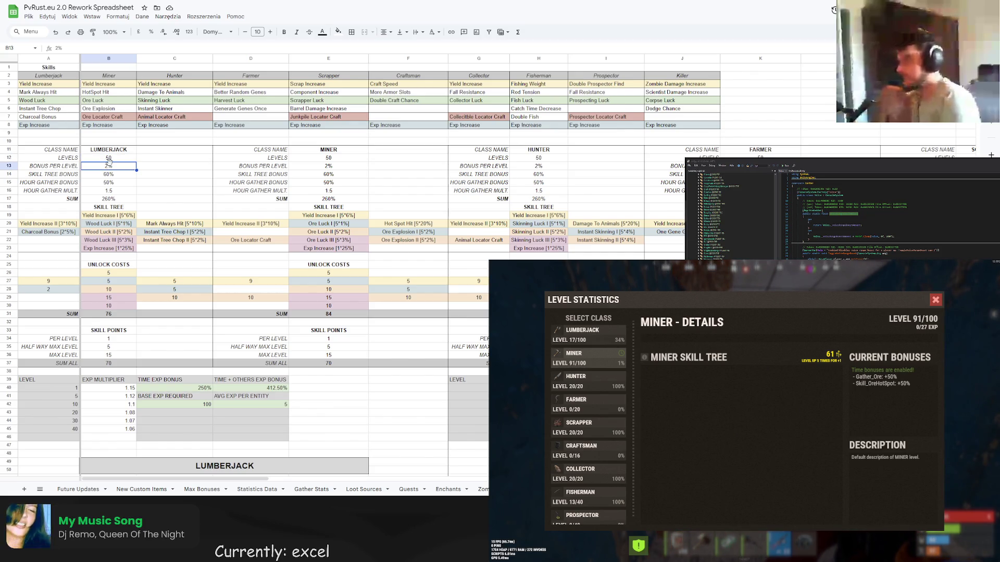
# - Look over the Yield Increase I and II skill entries, then go to the Max Bonuses sheet
pyautogui.click(106, 216)
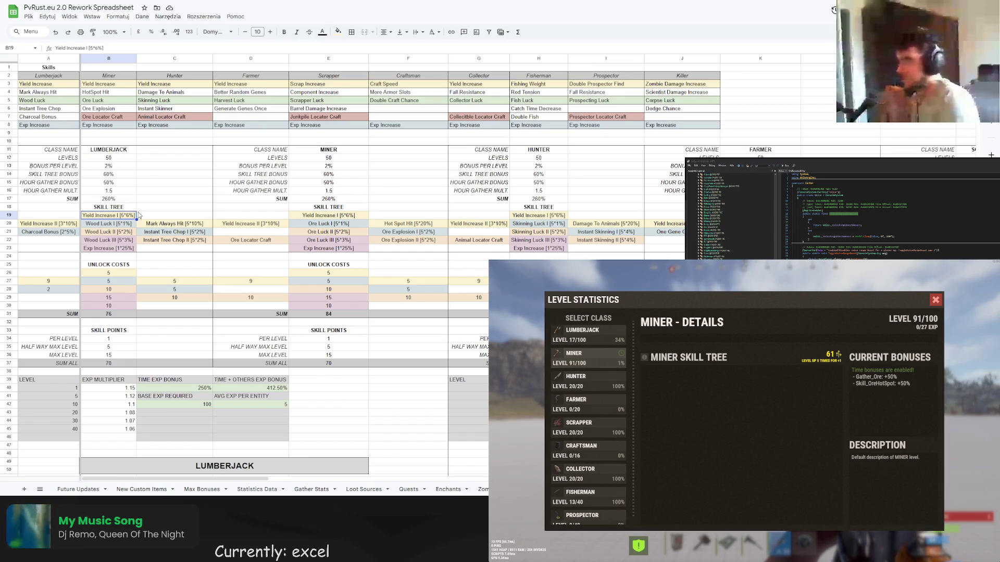
pyautogui.click(72, 224)
pyautogui.press('Up')
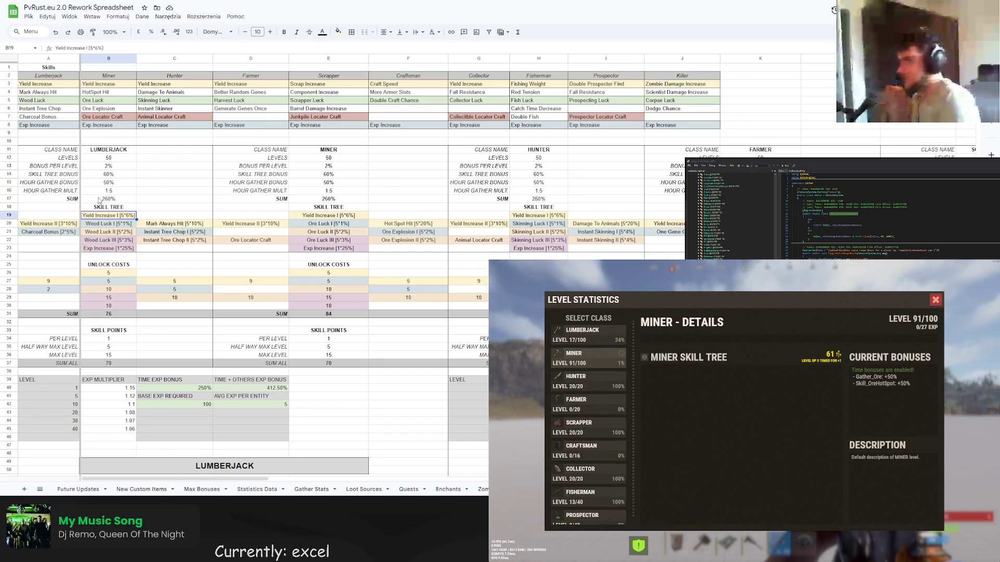
pyautogui.click(71, 224)
pyautogui.click(97, 218)
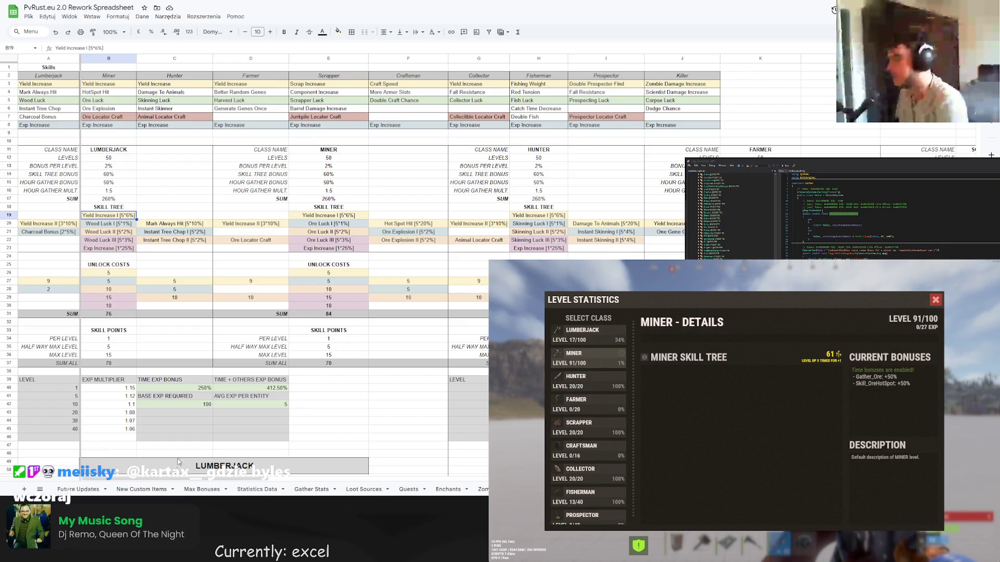
pyautogui.click(203, 490)
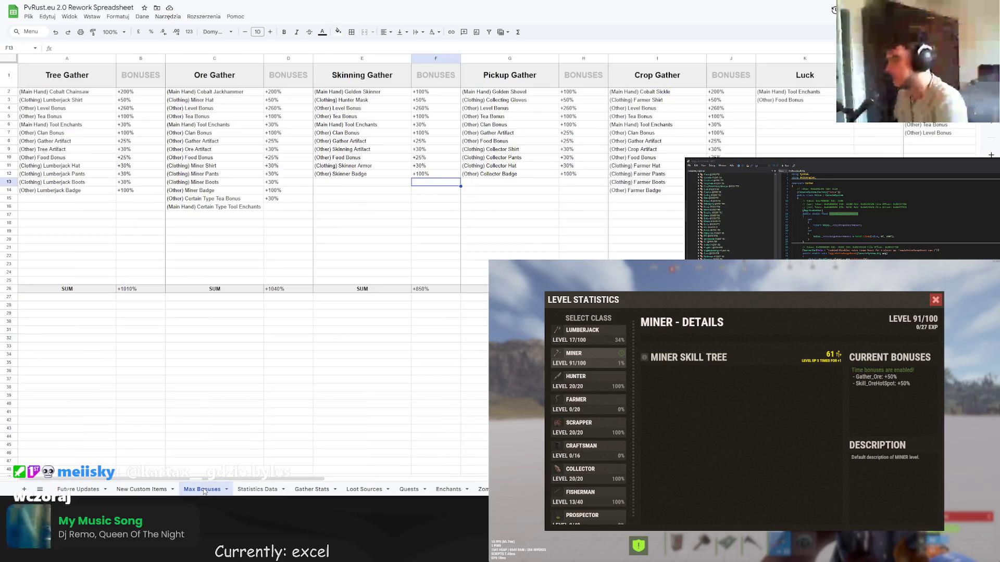
pyautogui.click(271, 298)
pyautogui.click(275, 290)
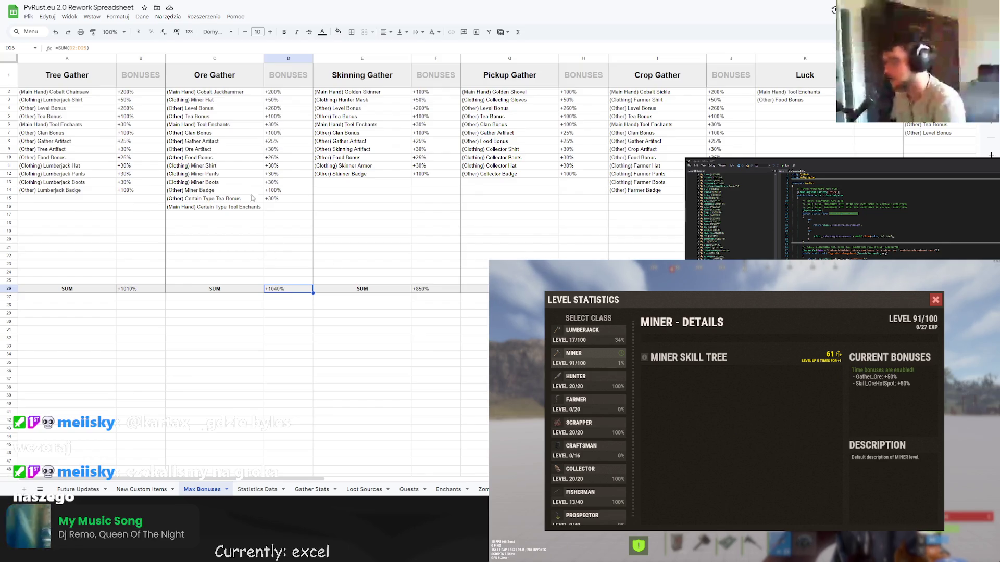
pyautogui.click(273, 110)
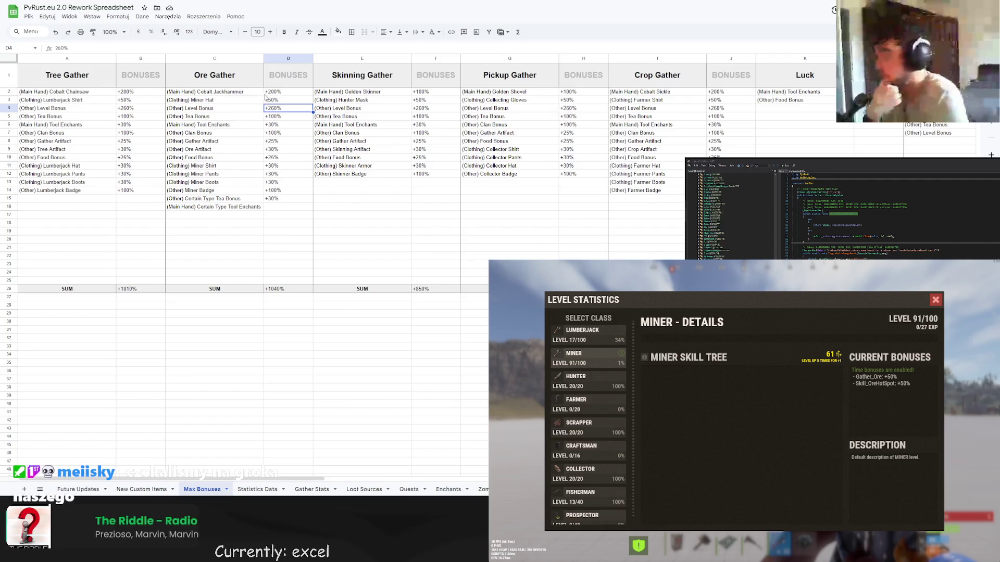
pyautogui.moveTo(280, 94); pyautogui.dragTo(288, 200)
# - Enter the 30% tool enchants bonus in cell D16 and check it
pyautogui.click(288, 207)
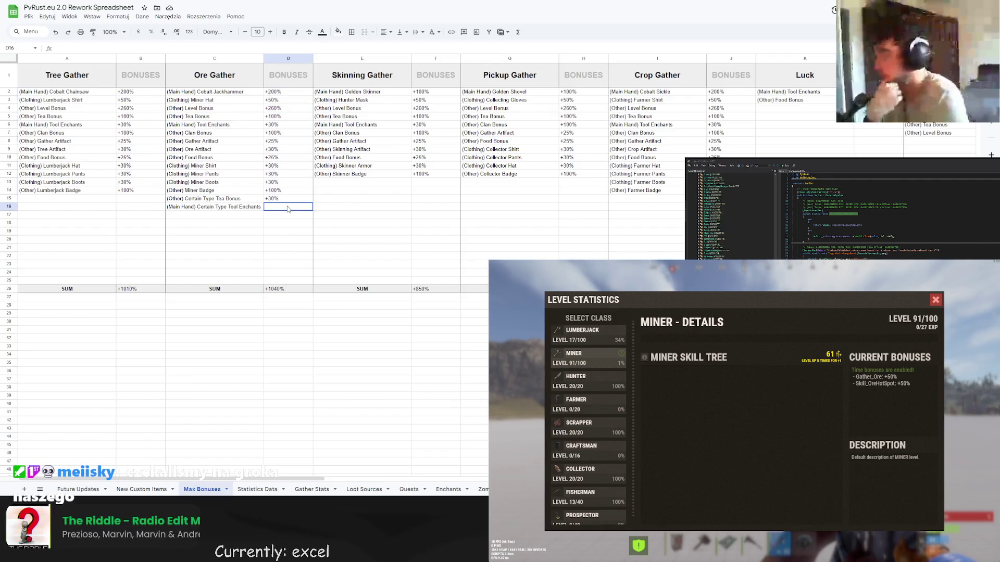
pyautogui.write('+30')
pyautogui.press('Return')
pyautogui.click(288, 208)
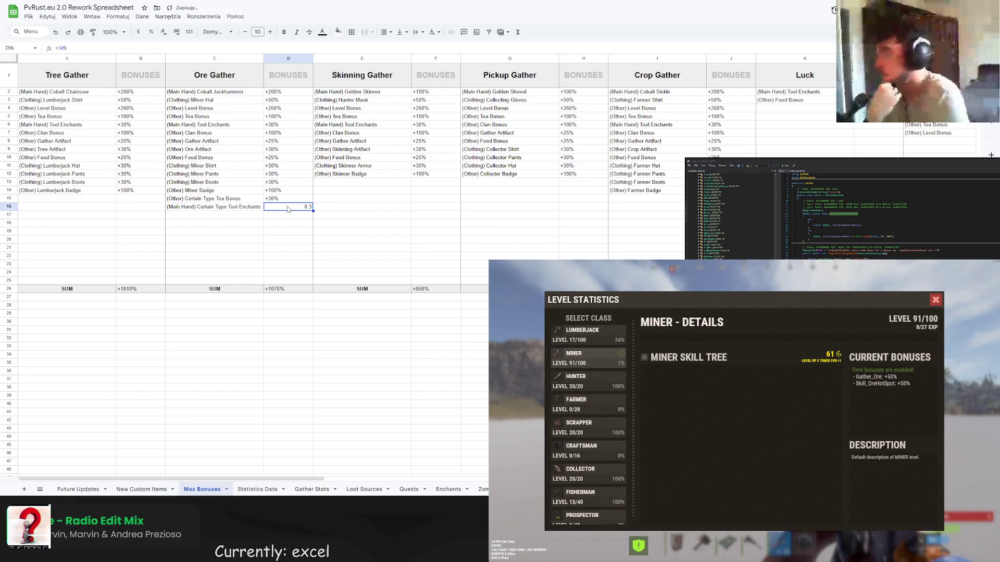
pyautogui.press('Return')
pyautogui.click(288, 207)
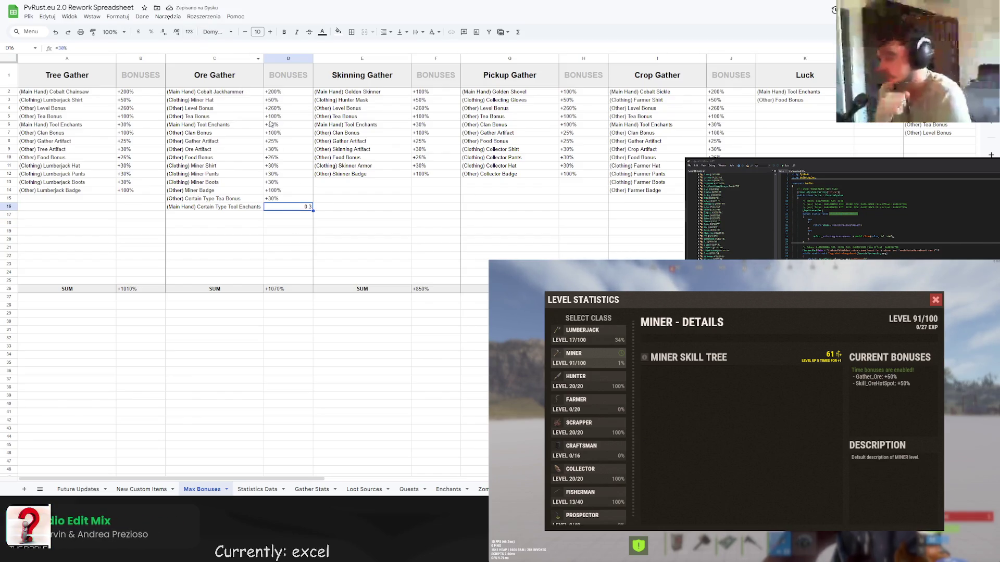
# - Rework the D16 formula, replacing its D7 reference with D14, and commit it
pyautogui.doubleClick(61, 47)
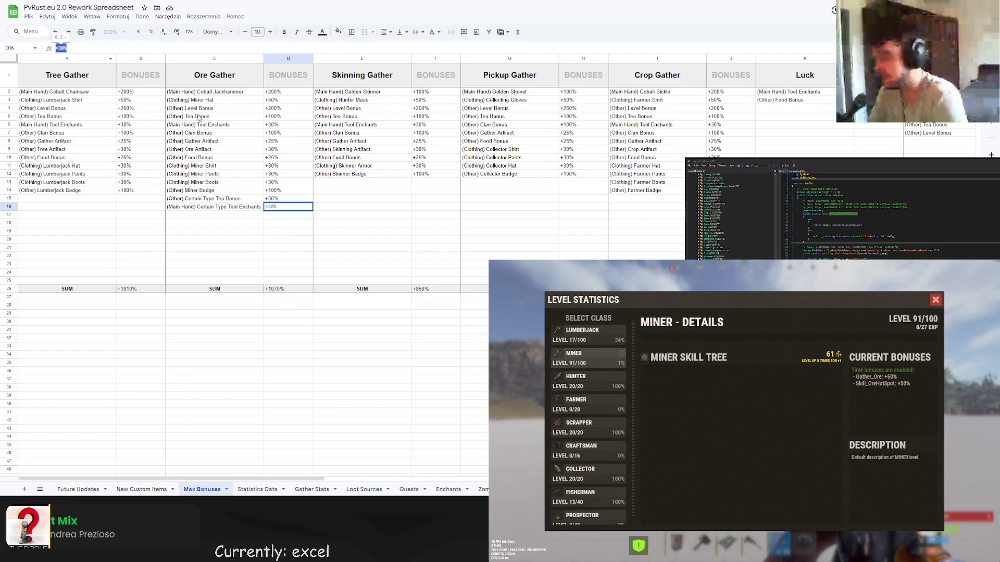
pyautogui.click(286, 135)
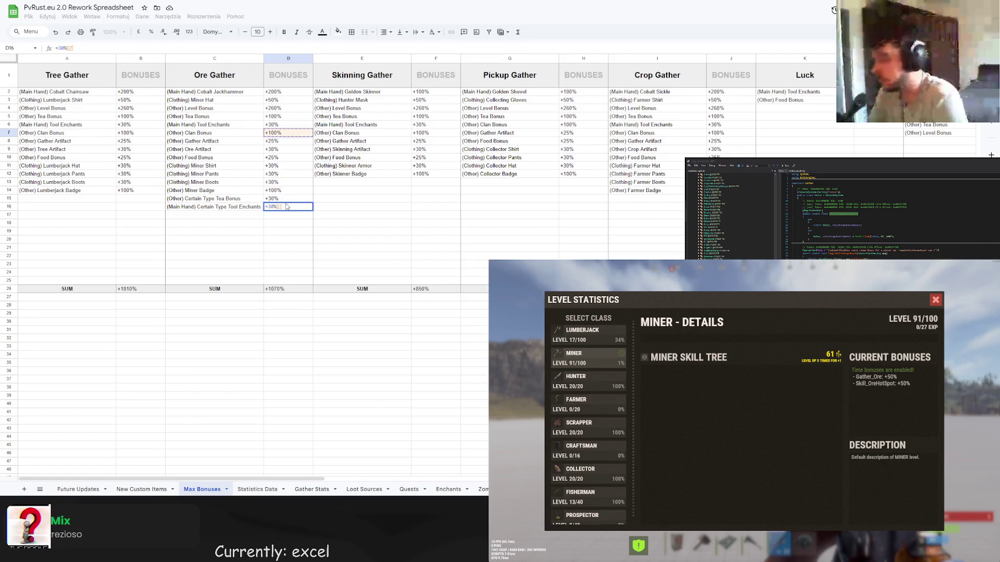
pyautogui.click(286, 190)
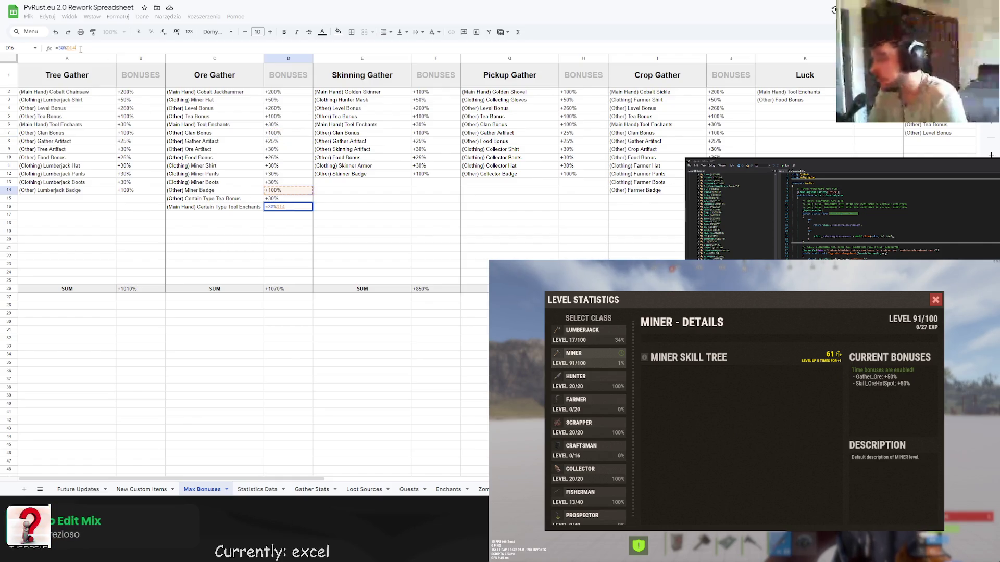
pyautogui.moveTo(81, 49); pyautogui.dragTo(50, 50)
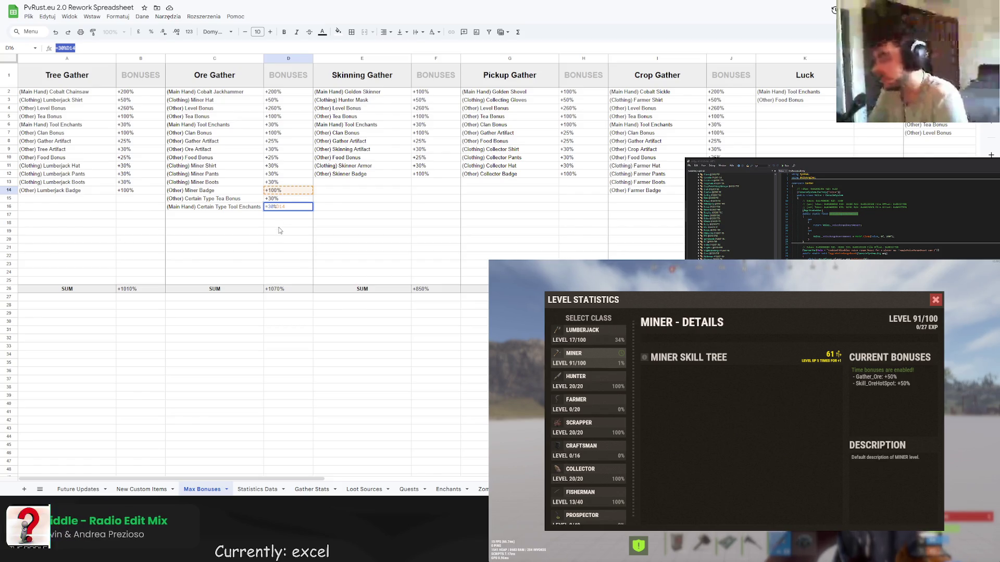
pyautogui.press('Return')
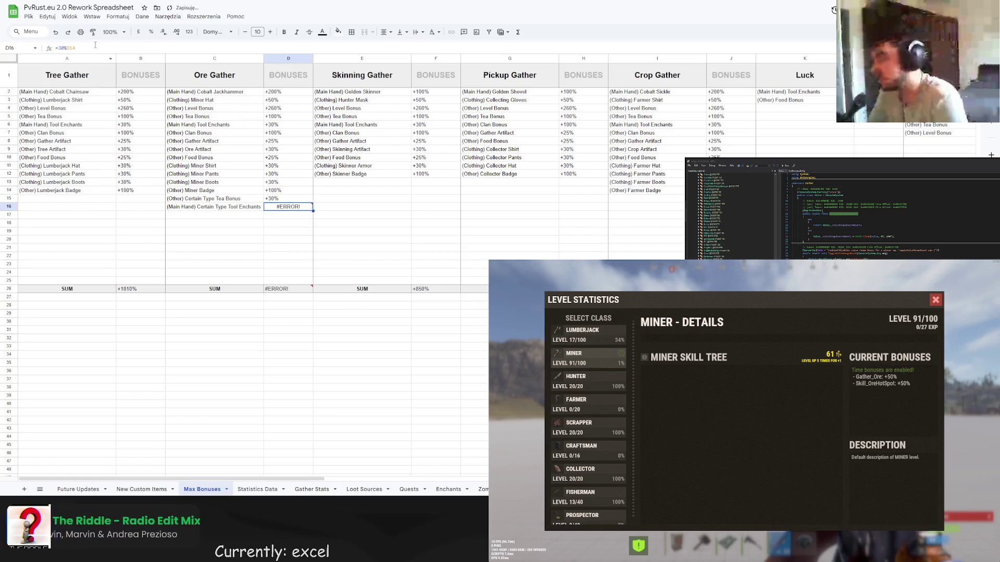
pyautogui.press('Up')
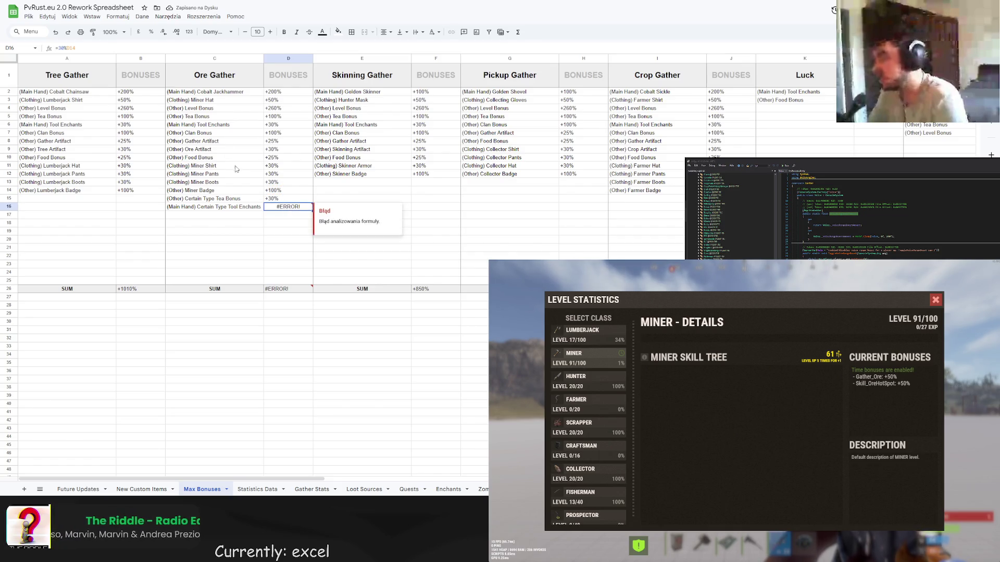
pyautogui.click(86, 48)
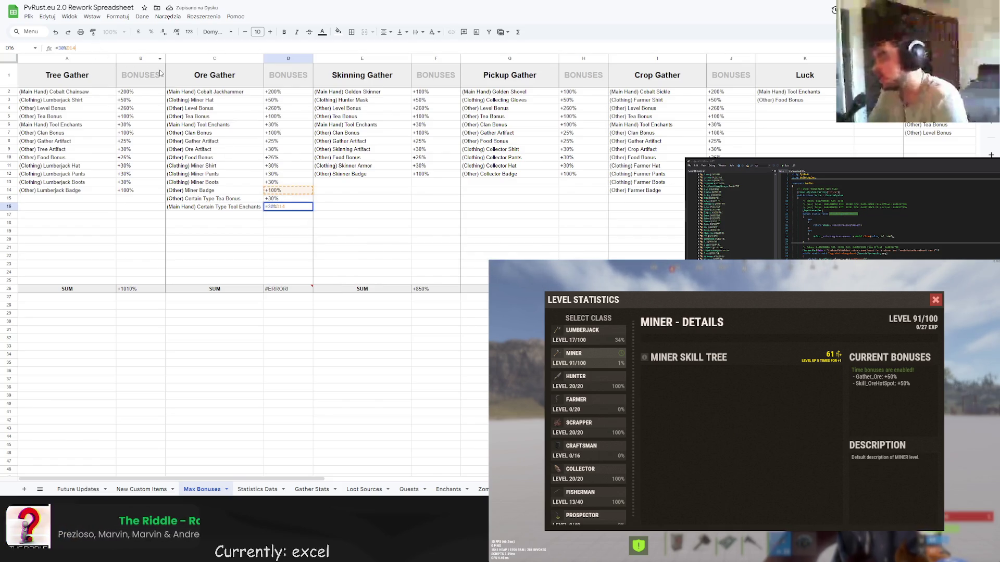
pyautogui.press('Return')
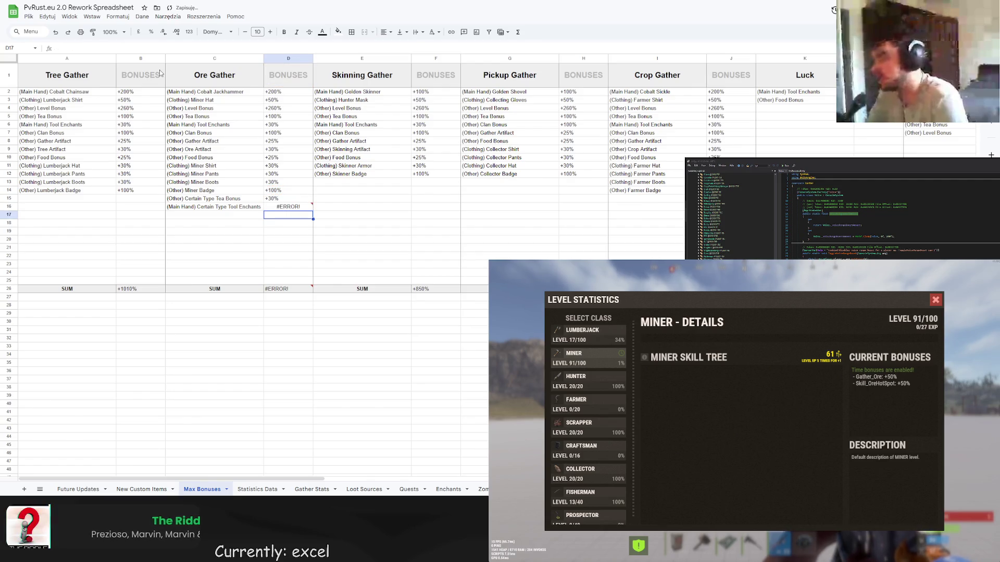
pyautogui.press('Up')
# - Format D16 as a percentage and re-enter the bonus, settling on 30 after trying 0.3
pyautogui.click(92, 17)
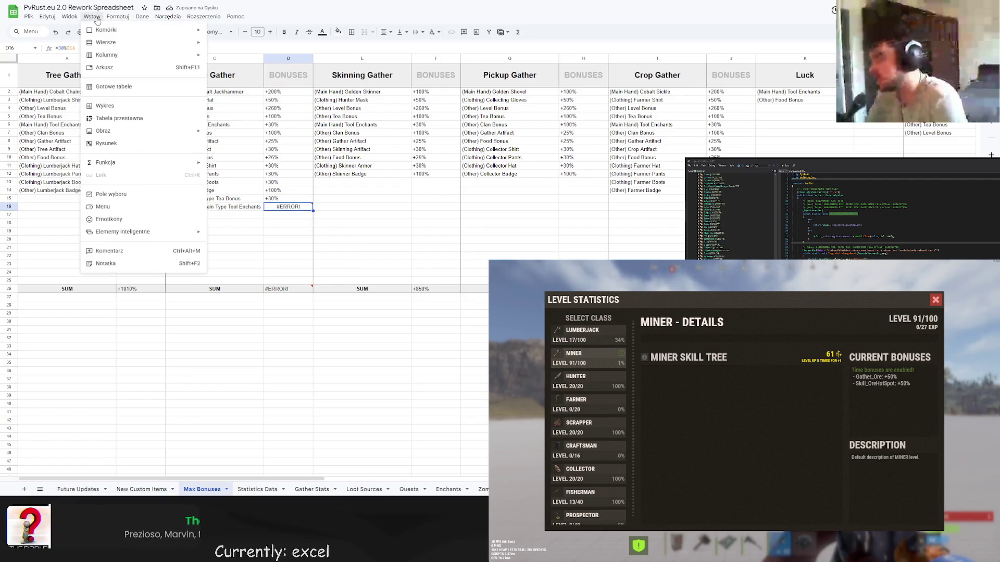
pyautogui.moveTo(118, 16)
pyautogui.moveTo(166, 50)
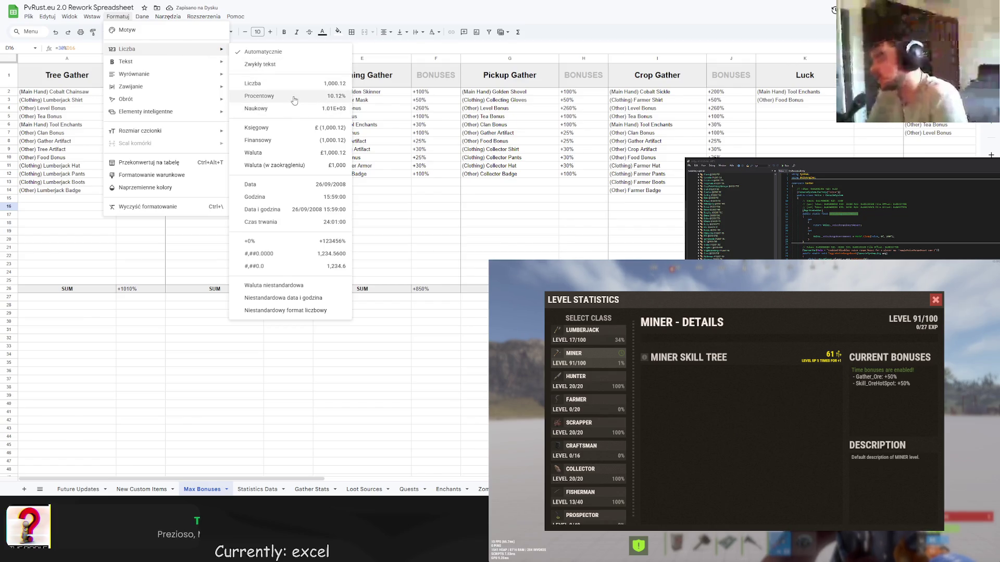
pyautogui.click(295, 100)
pyautogui.press('Return')
pyautogui.write('0.3')
pyautogui.press('Return')
pyautogui.click(288, 200)
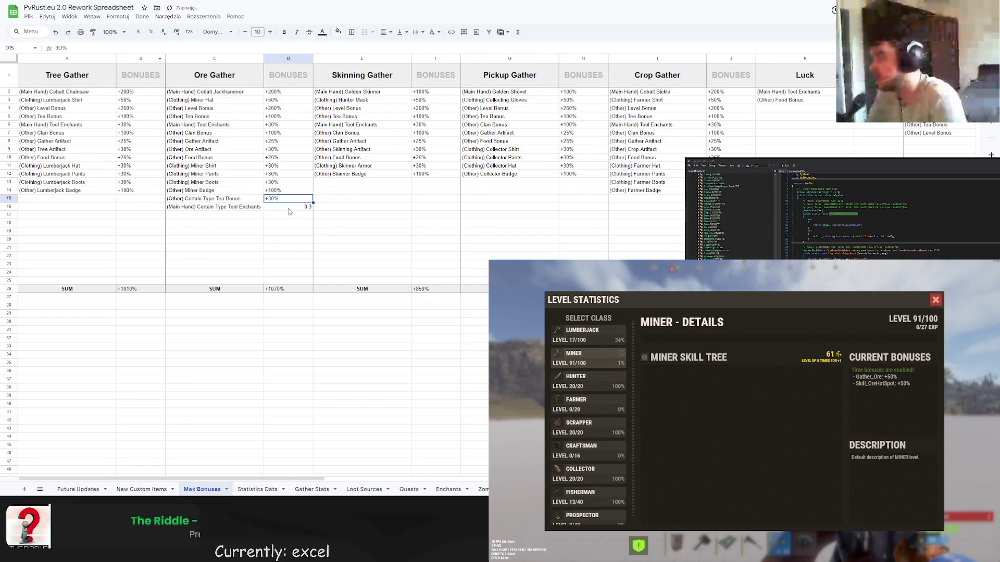
pyautogui.click(292, 208)
pyautogui.write('30')
pyautogui.press('Return')
pyautogui.click(277, 200)
pyautogui.click(275, 210)
# - Give D16 the +0% custom number format, left-align it, and verify the +1070% Ore Gather sum
pyautogui.click(118, 16)
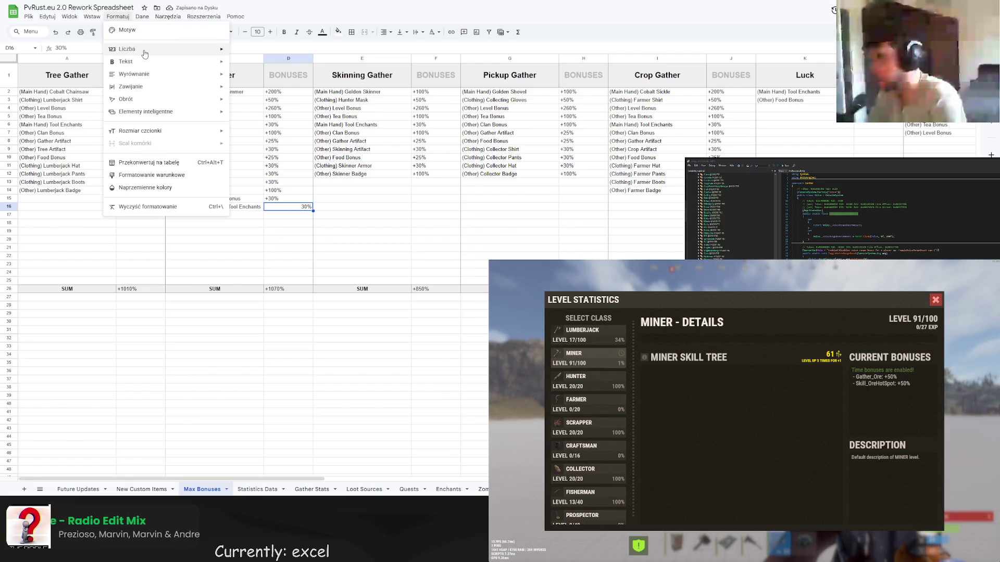
pyautogui.moveTo(144, 54)
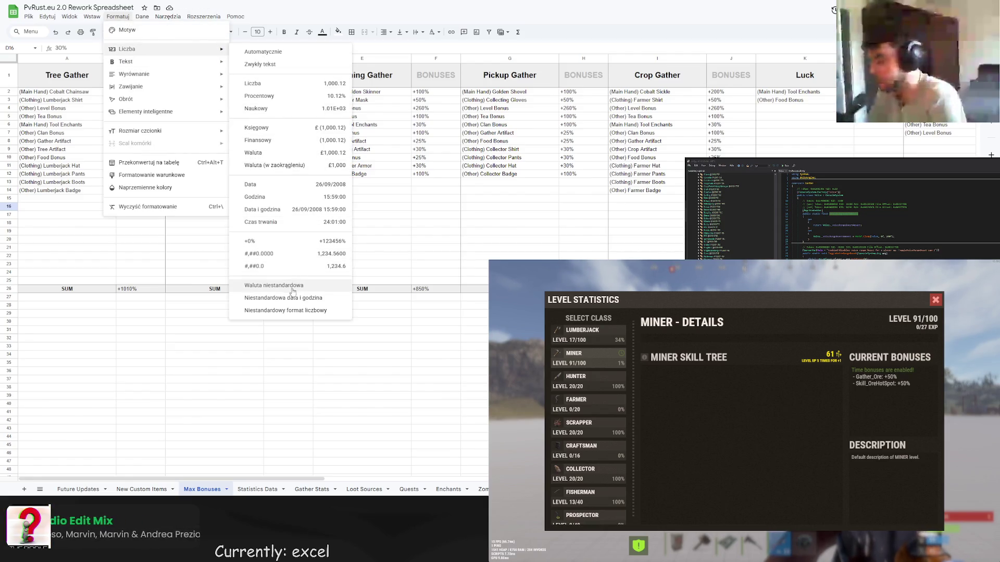
pyautogui.click(290, 311)
pyautogui.click(469, 224)
pyautogui.click(574, 168)
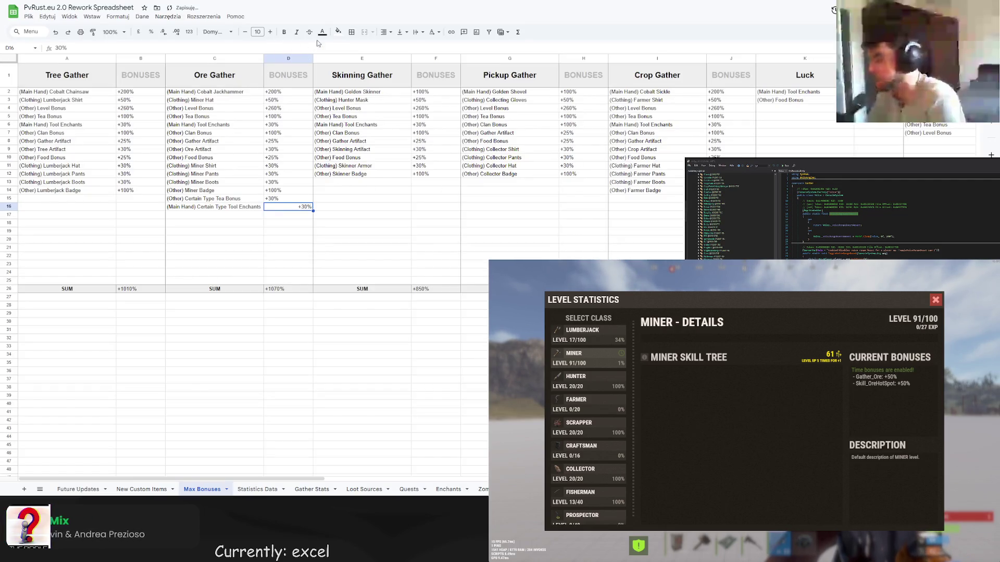
pyautogui.click(385, 31)
pyautogui.click(387, 48)
pyautogui.click(324, 207)
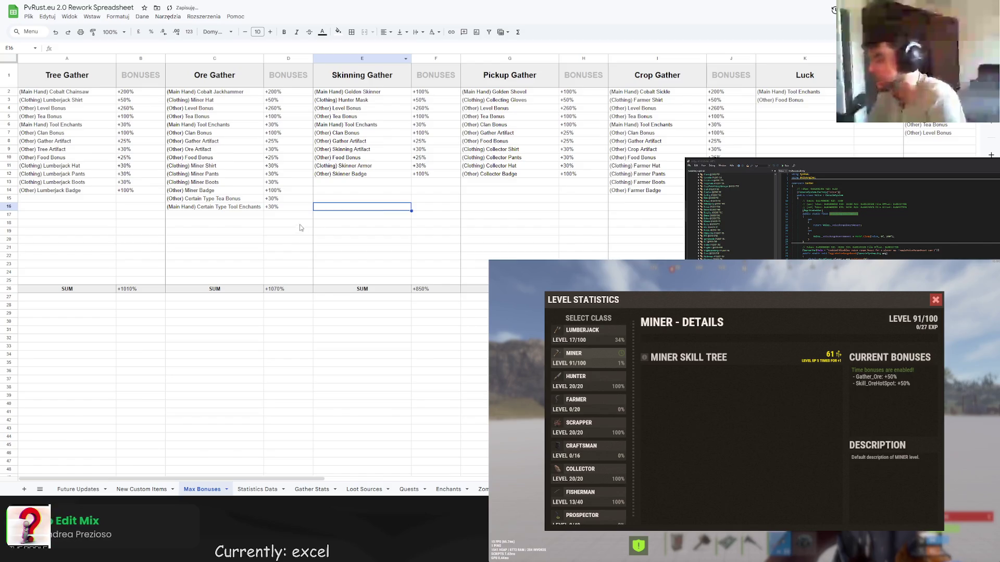
pyautogui.click(279, 290)
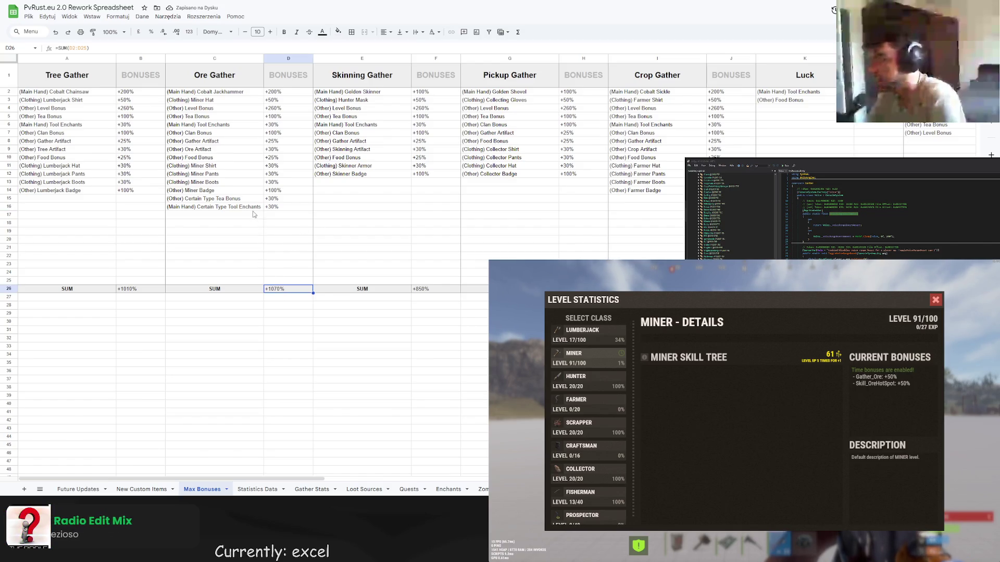
pyautogui.click(271, 94)
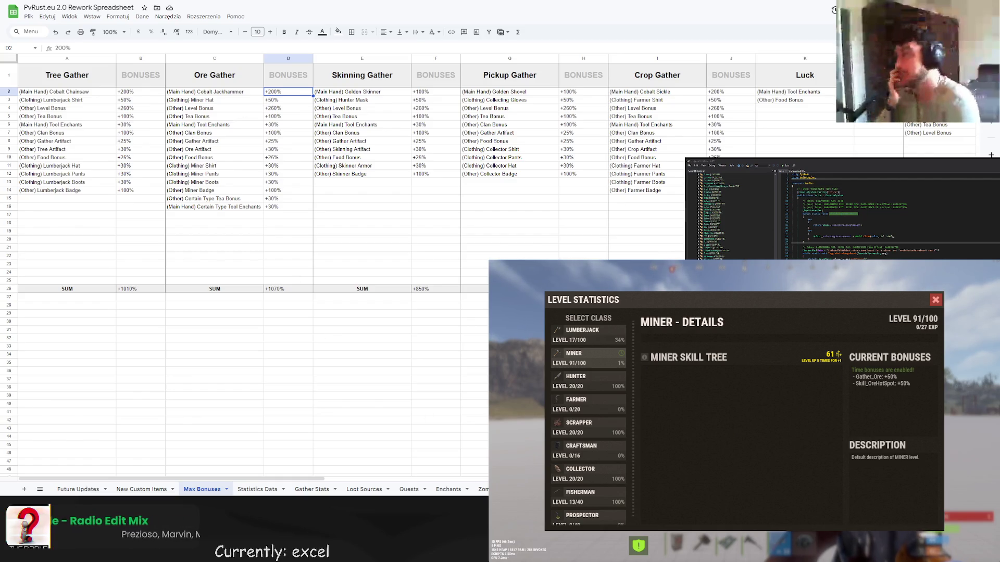
pyautogui.hotkey('ctrl', 'shift', 'pageup')
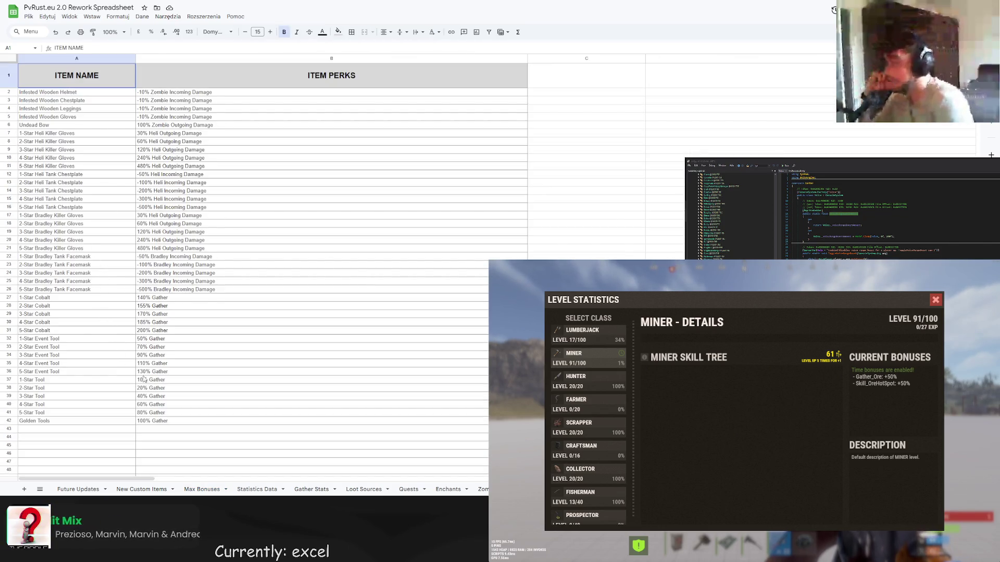
pyautogui.click(150, 373)
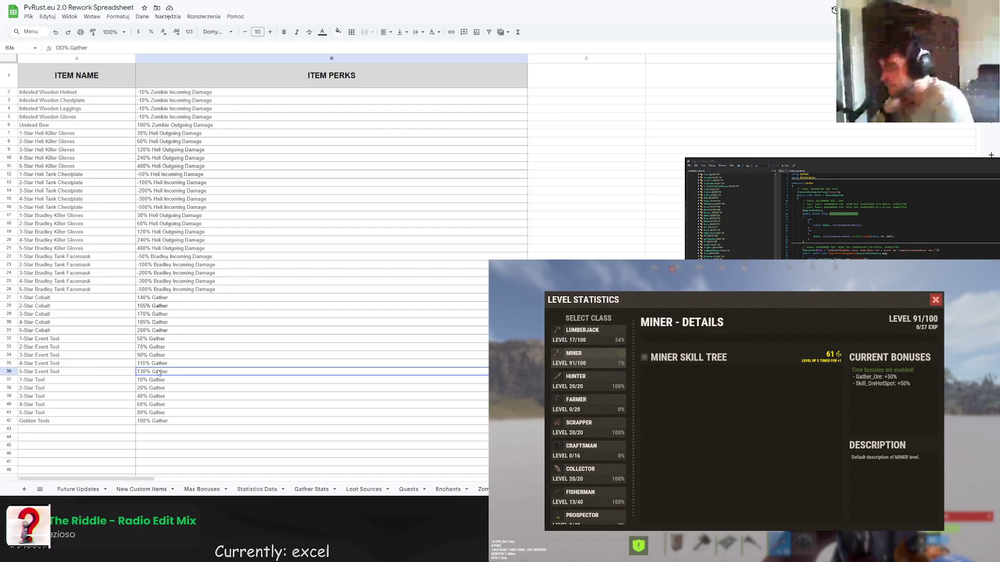
pyautogui.click(203, 490)
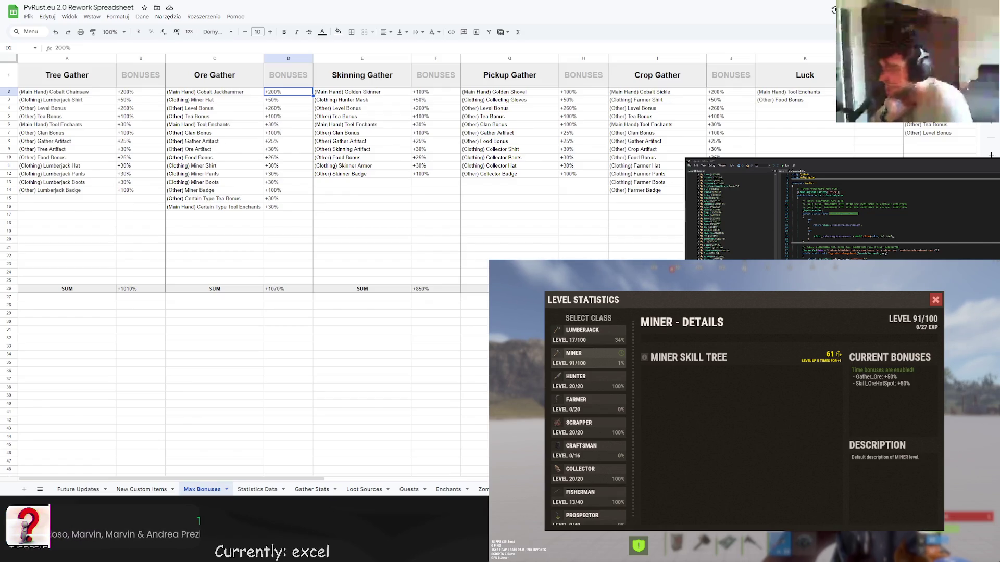
# - Close the Level Statistics window, walk toward the furnace row and bring up chat
pyautogui.click(935, 301)
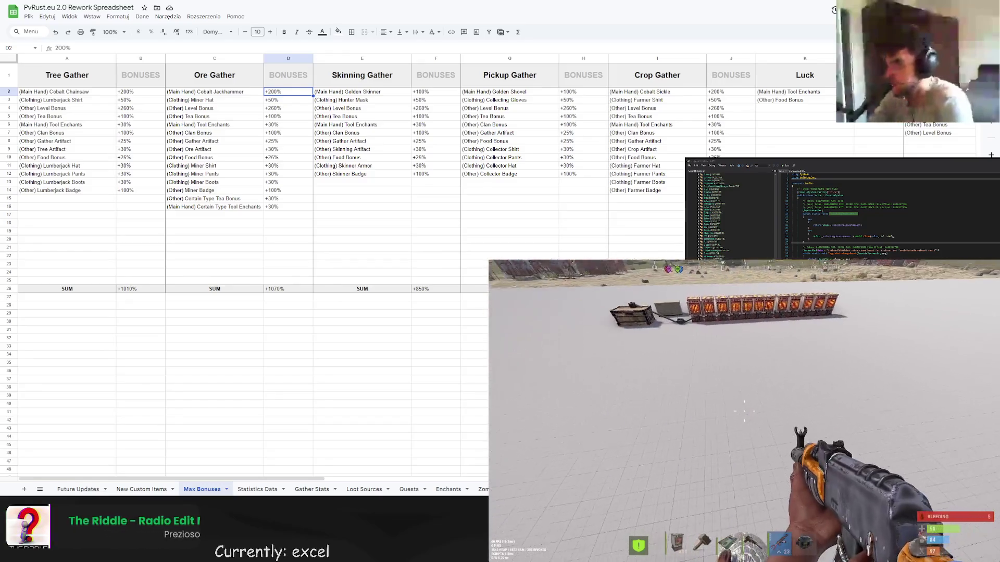
pyautogui.press('w')
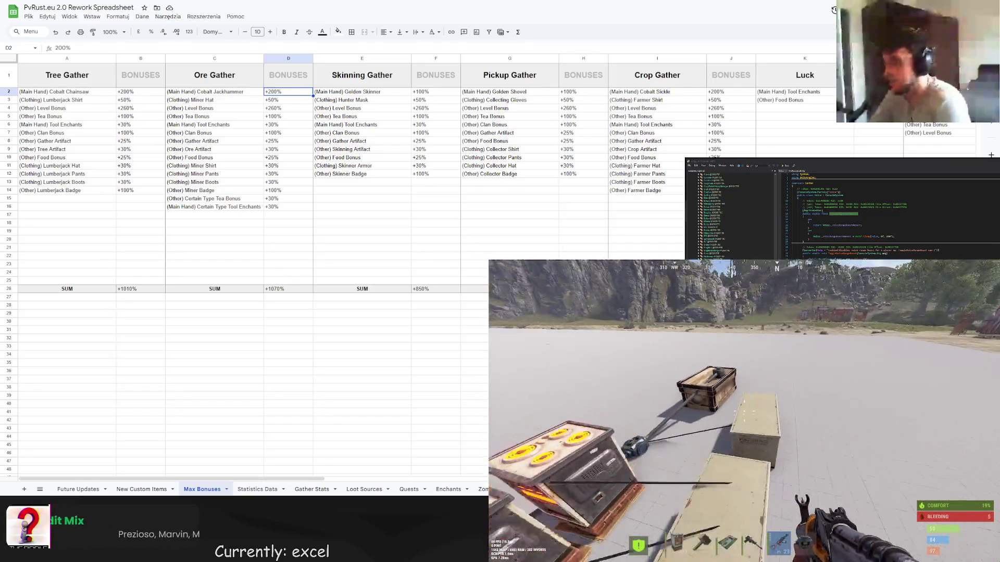
pyautogui.press('Return')
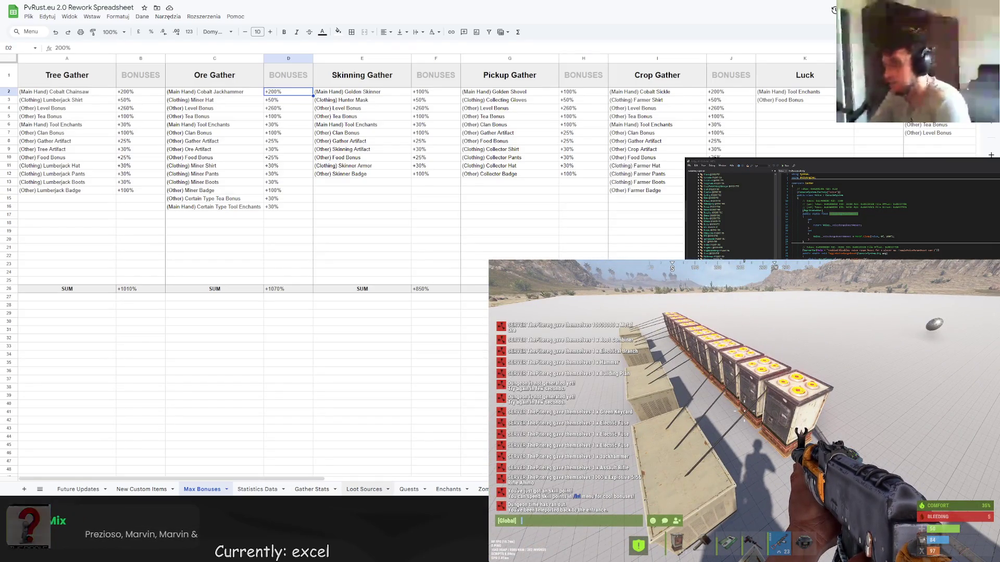
# - Show the Loot Sources sheet in the spreadsheet after a brief look at Quests
pyautogui.click(364, 490)
pyautogui.click(409, 490)
pyautogui.click(364, 490)
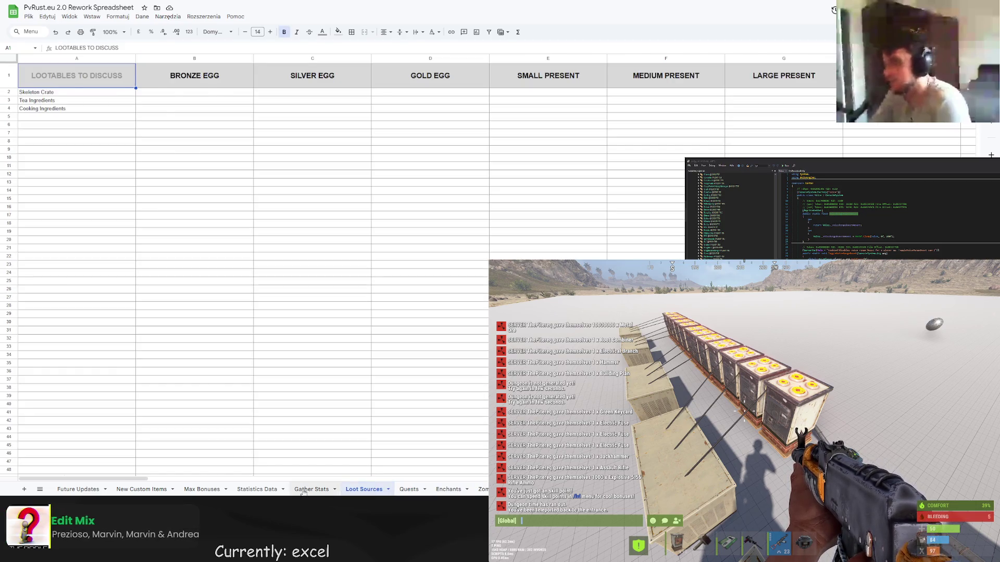
# - Go to the Gather Stats sheet and select its gather-rate table A1:E6
pyautogui.click(311, 489)
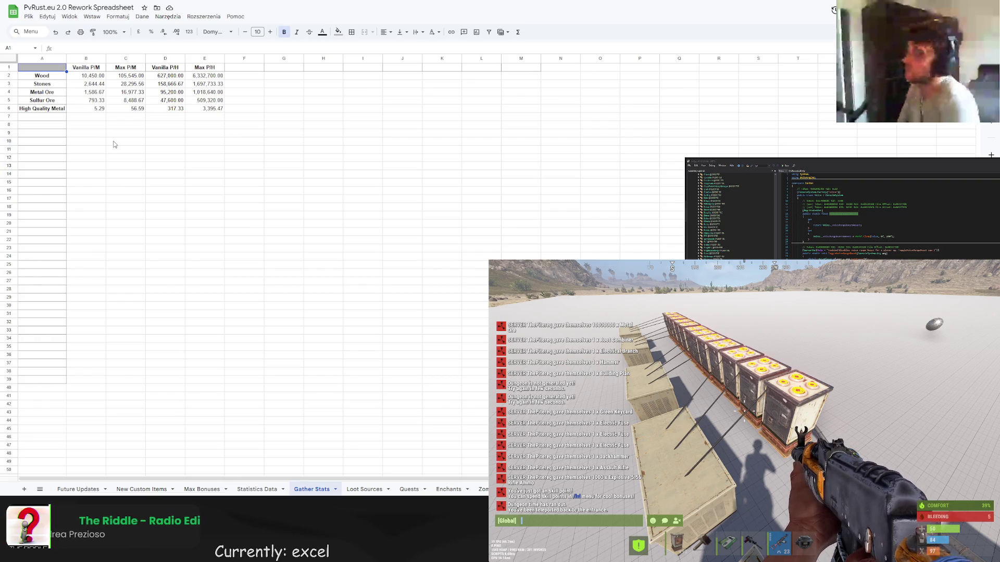
pyautogui.click(195, 110)
pyautogui.hotkey('ctrl', 'a')
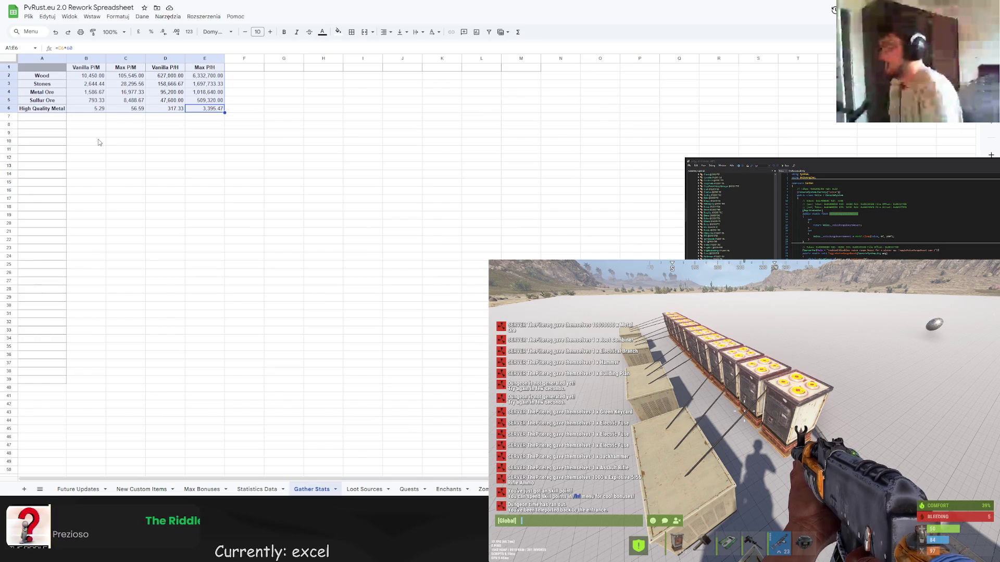
pyautogui.click(113, 150)
pyautogui.click(204, 110)
pyautogui.hotkey('ctrl', 'a')
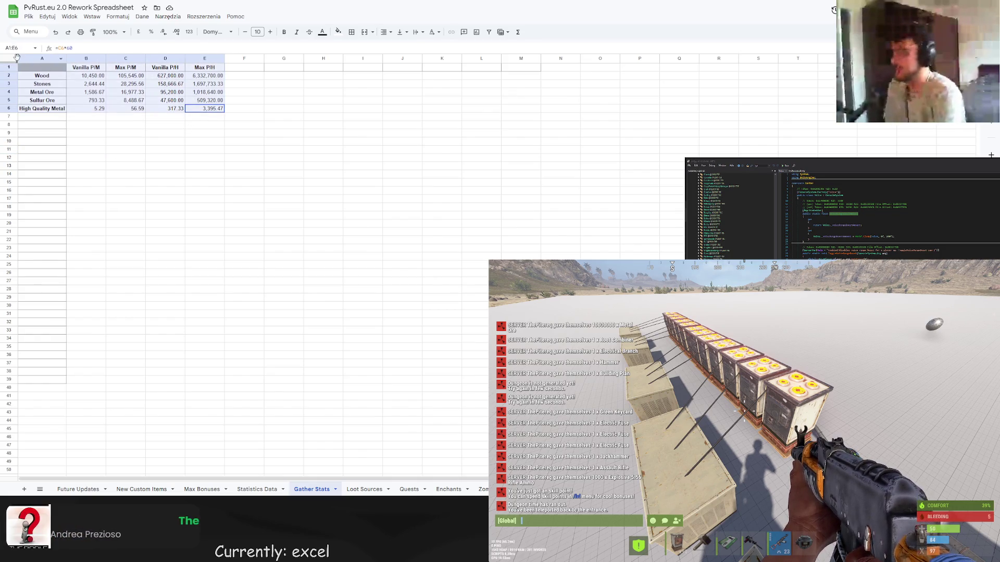
# - Inspect the Metal Ore and Sulfur Ore max-per-hour formulas in E4 and E5
pyautogui.click(168, 94)
pyautogui.click(196, 91)
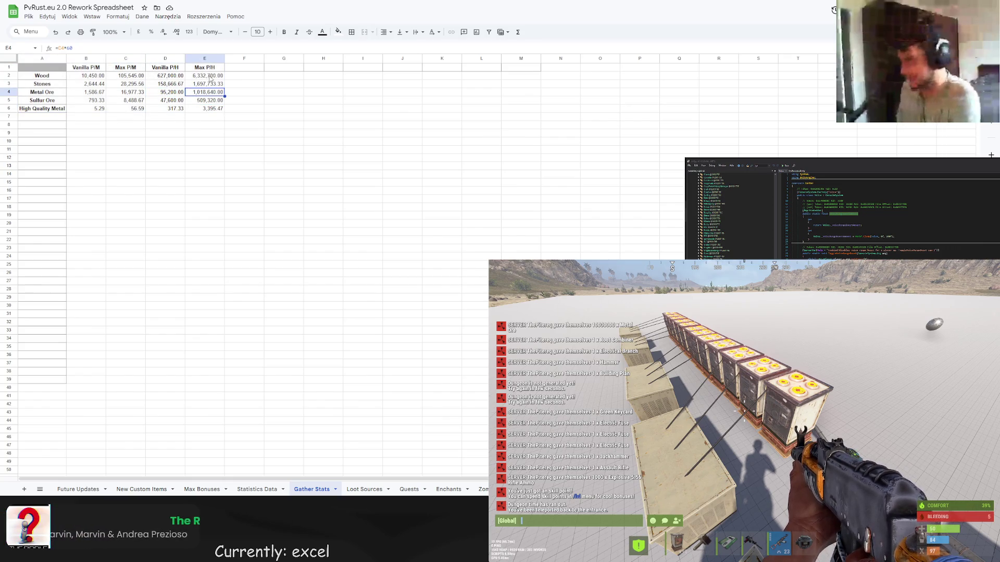
pyautogui.press('Down')
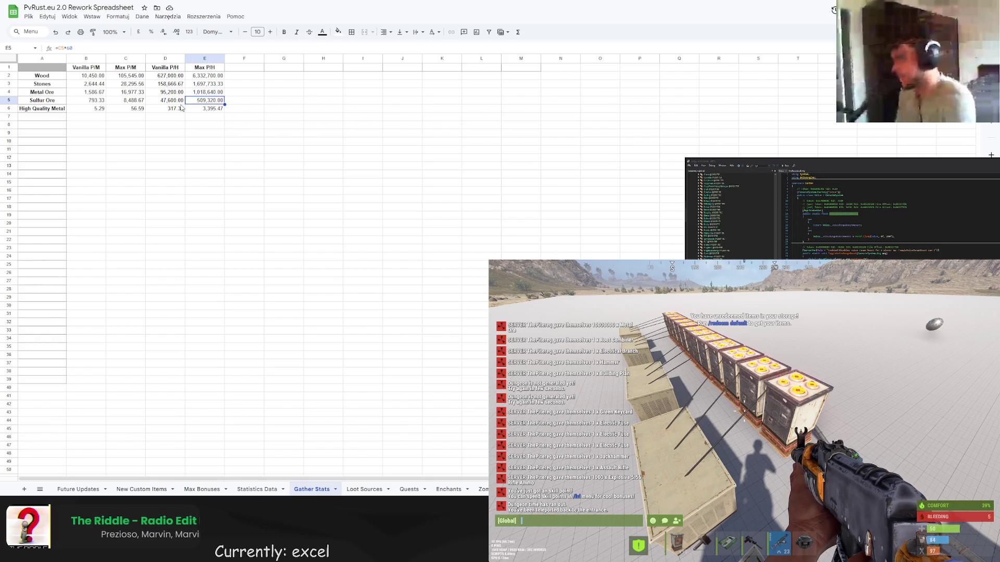
pyautogui.click(115, 32)
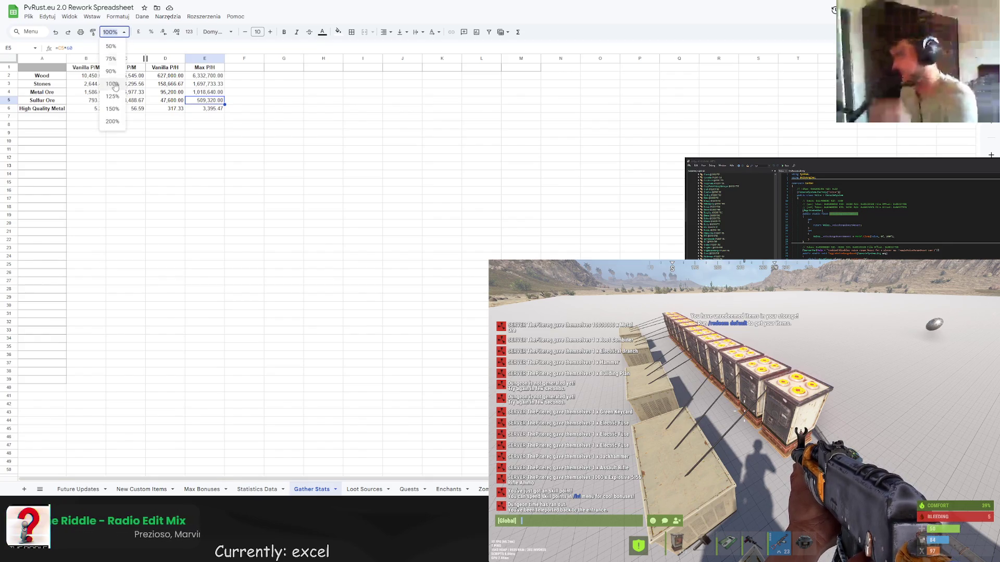
# - Zoom the Gather Stats sheet to 150%, select D12, then return to Max Bonuses
pyautogui.click(116, 110)
pyautogui.click(231, 208)
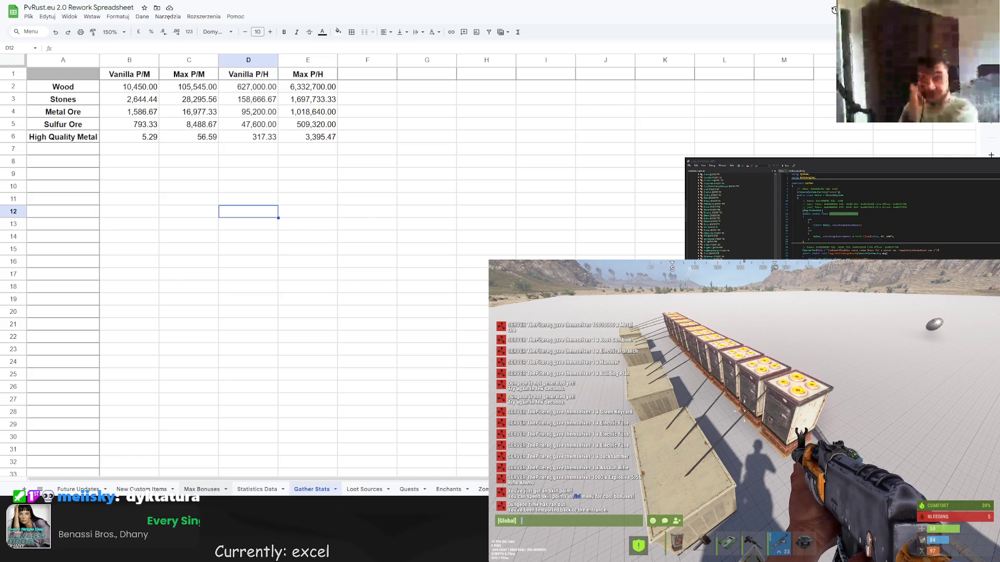
pyautogui.click(202, 489)
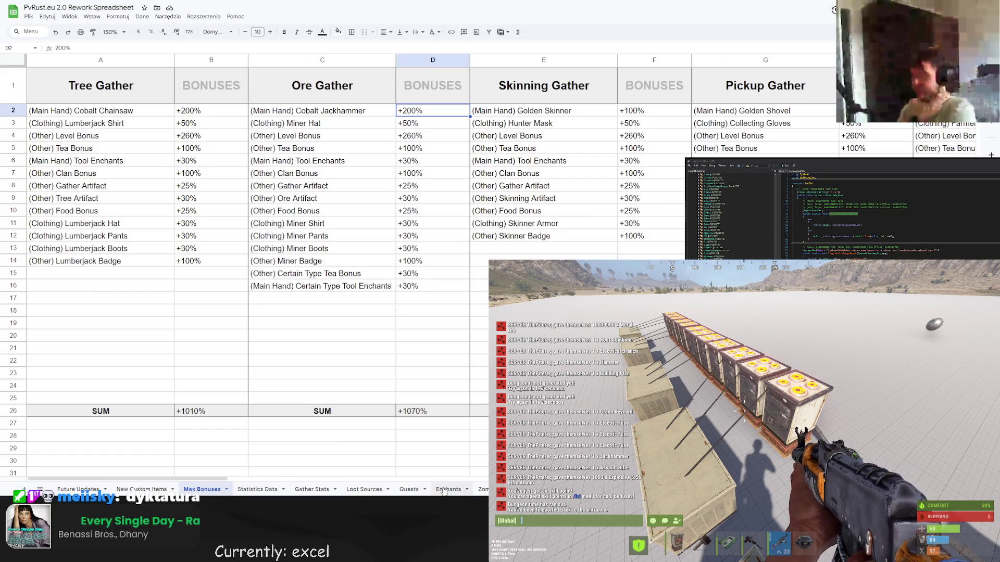
# - Move via the Quests sheet to the class experience sheet and scroll to the level tables
pyautogui.click(409, 489)
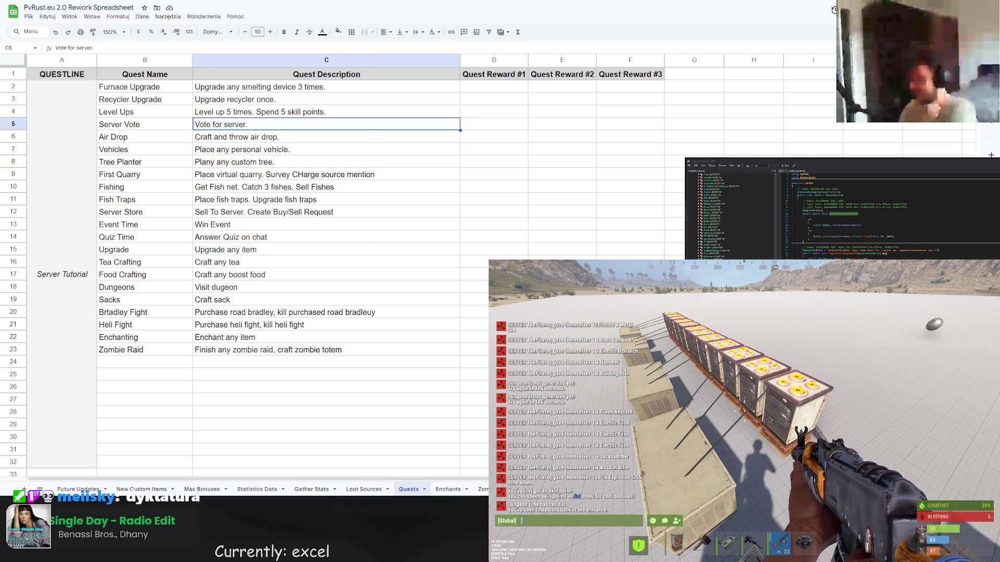
pyautogui.click(482, 489)
pyautogui.scroll(-3, 302, 398)
pyautogui.scroll(-20, 91, 197)
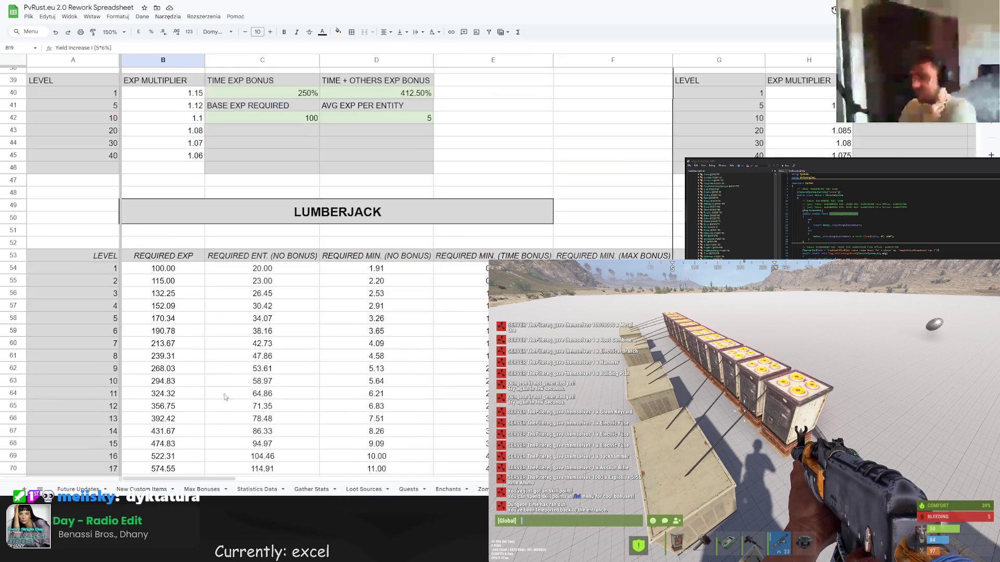
# - Change the Lumberjack target level from 40 to 49 and review the recalculated totals
pyautogui.click(91, 198)
pyautogui.doubleClick(91, 197)
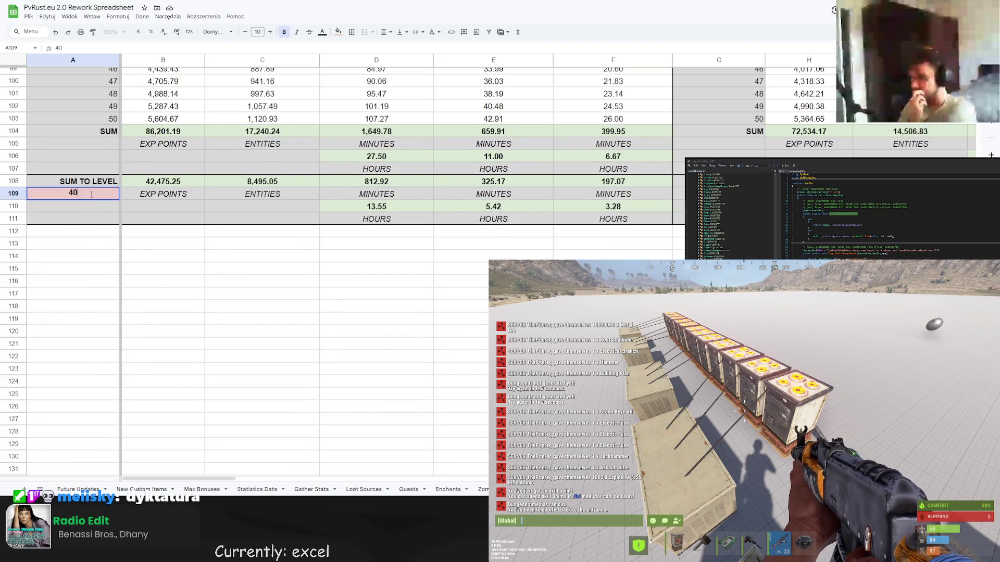
pyautogui.press('BackSpace')
pyautogui.write('9')
pyautogui.press('Return')
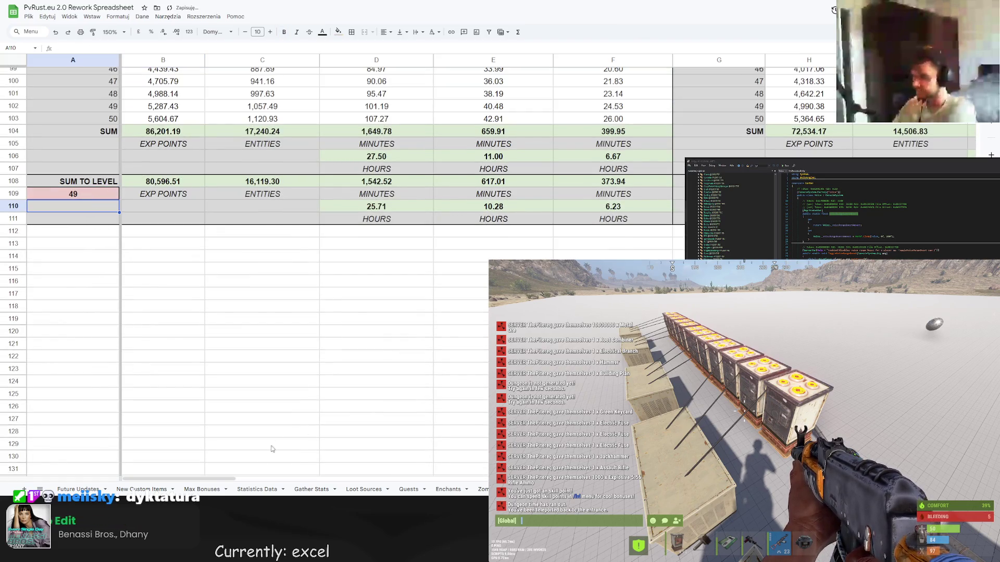
pyautogui.moveTo(206, 479); pyautogui.dragTo(518, 485)
pyautogui.scroll(15, 363, 486)
pyautogui.scroll(-7, 518, 485)
pyautogui.scroll(-7, 245, 313)
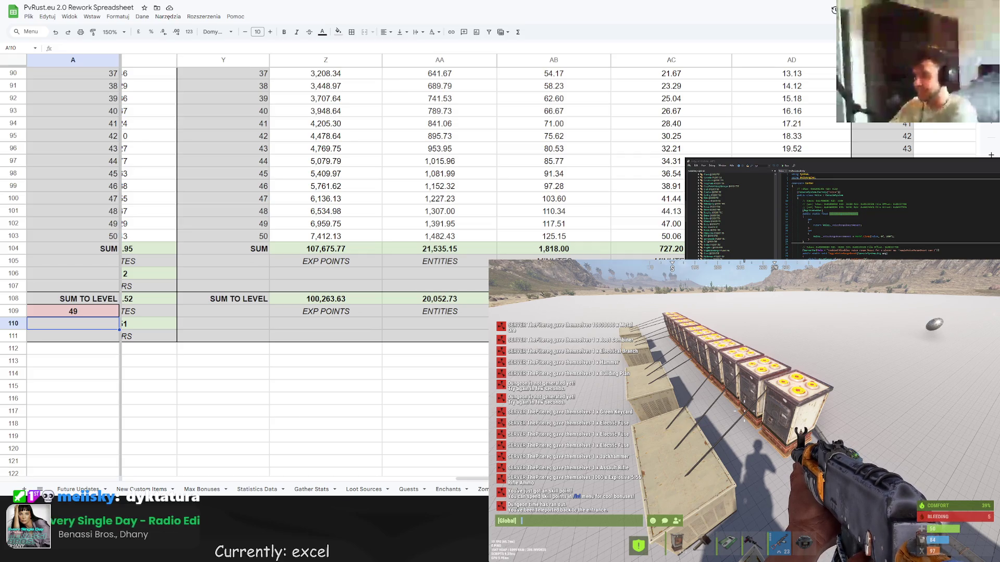
# - Read the level-50 total formulas in cells AD103 and AB103
pyautogui.click(791, 236)
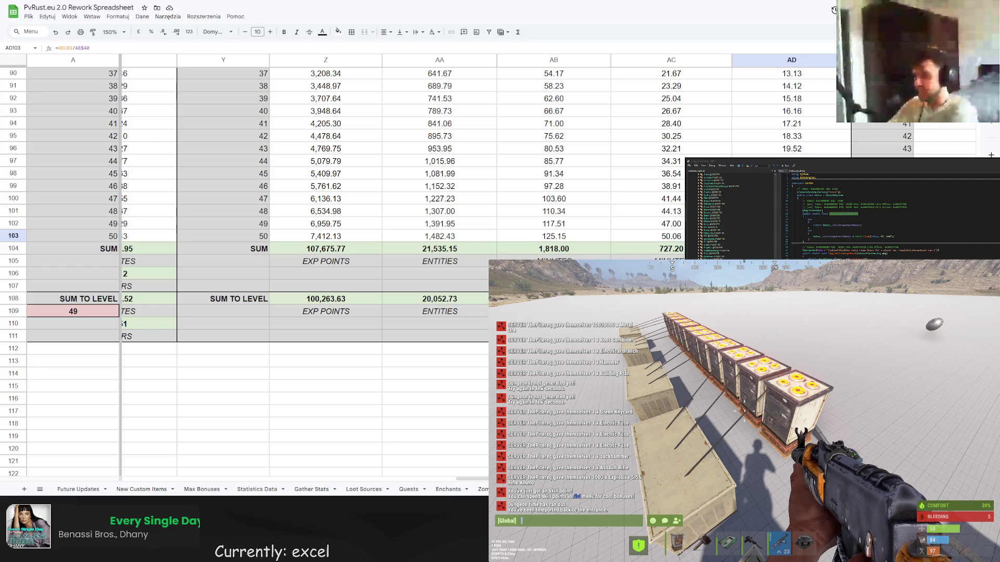
pyautogui.click(566, 240)
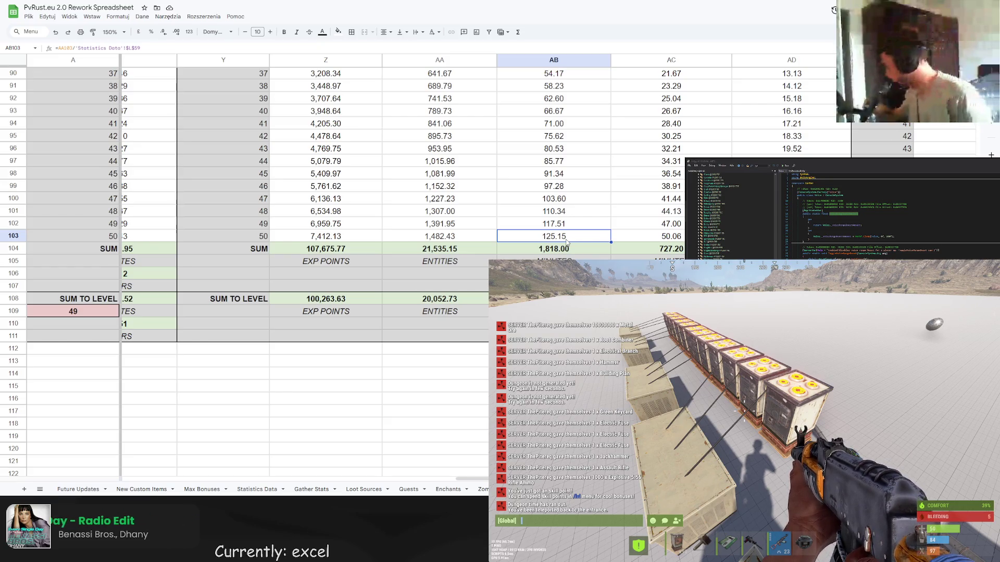
pyautogui.scroll(15, 567, 241)
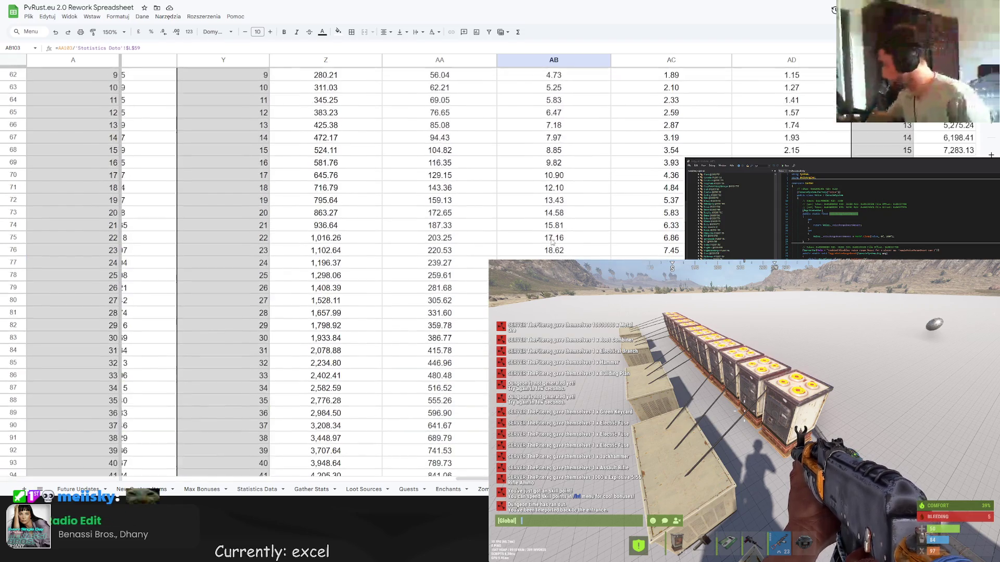
pyautogui.scroll(-15, 552, 243)
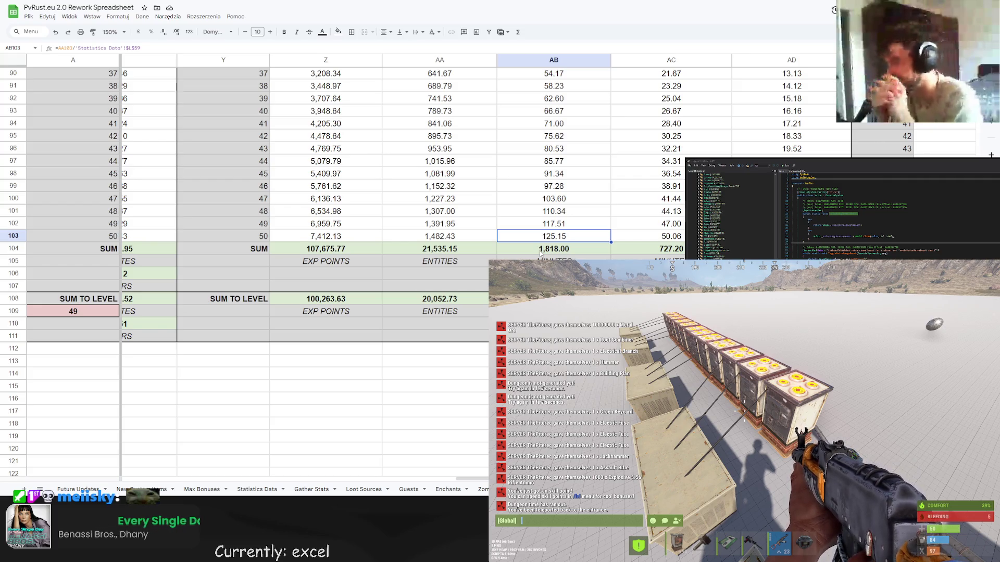
pyautogui.scroll(2, 493, 232)
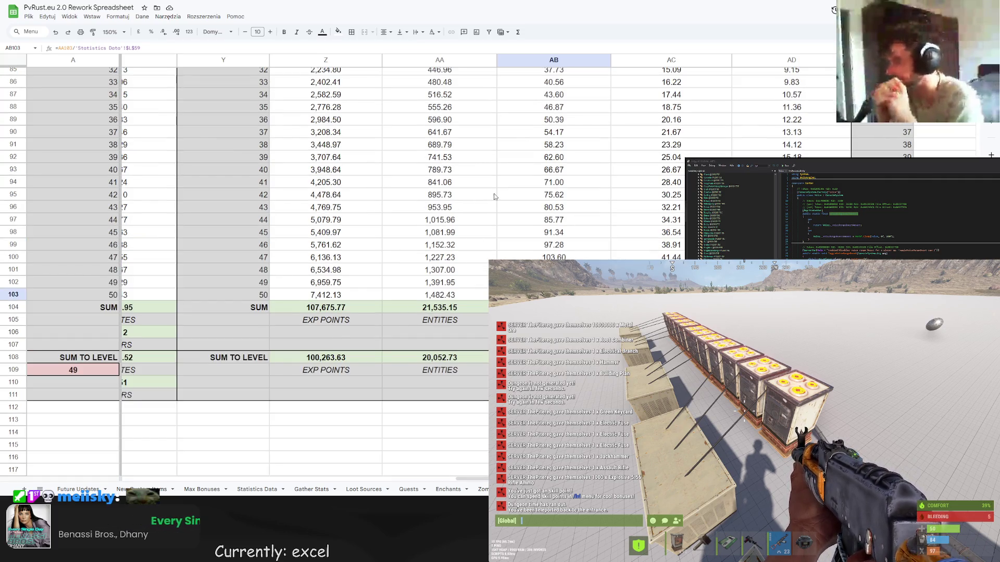
# - Select AB94:AD103 for levels 41–50 and recheck the AB103 and AD103 formulas
pyautogui.moveTo(525, 197)
pyautogui.mouseDown()
pyautogui.moveTo(771, 294)
pyautogui.moveTo(625, 250)
pyautogui.moveTo(532, 189)
pyautogui.mouseUp()
pyautogui.click(791, 282)
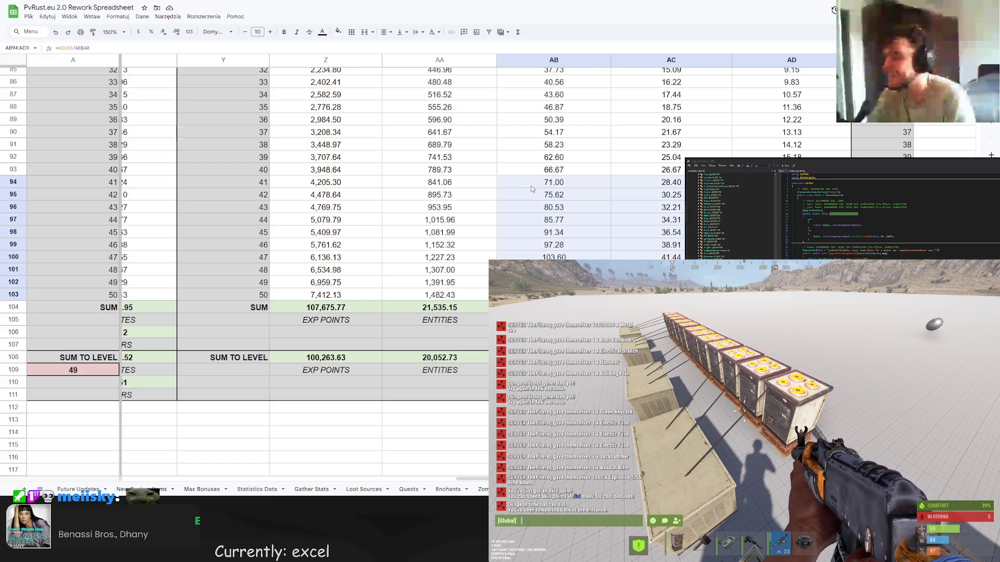
pyautogui.scroll(8, 531, 188)
pyautogui.scroll(-6, 531, 188)
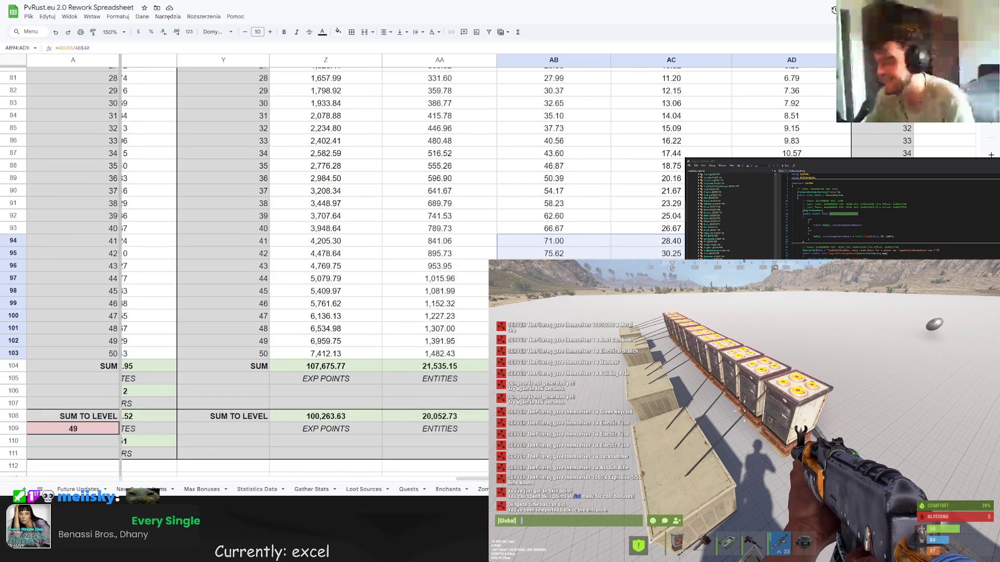
pyautogui.click(554, 354)
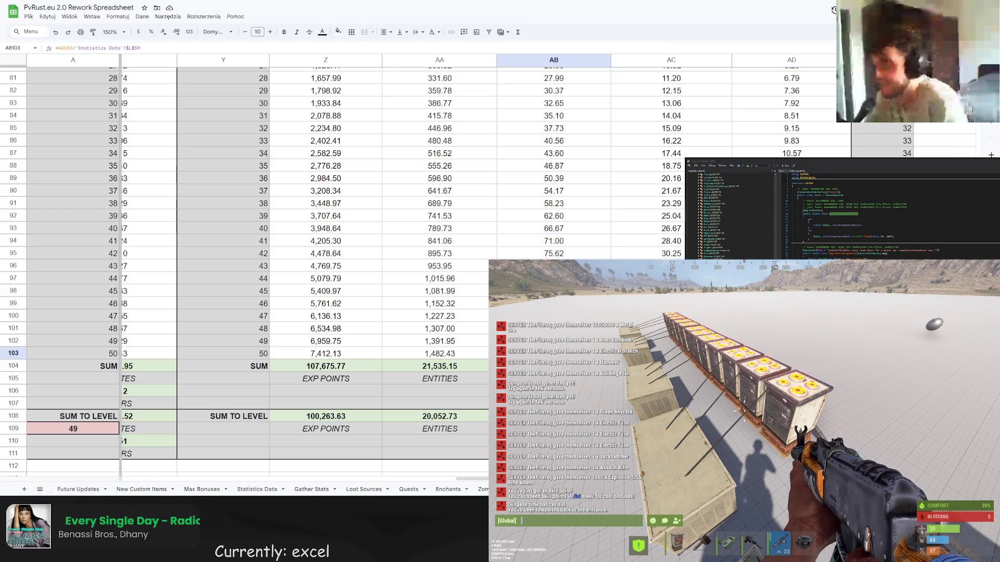
pyautogui.click(791, 353)
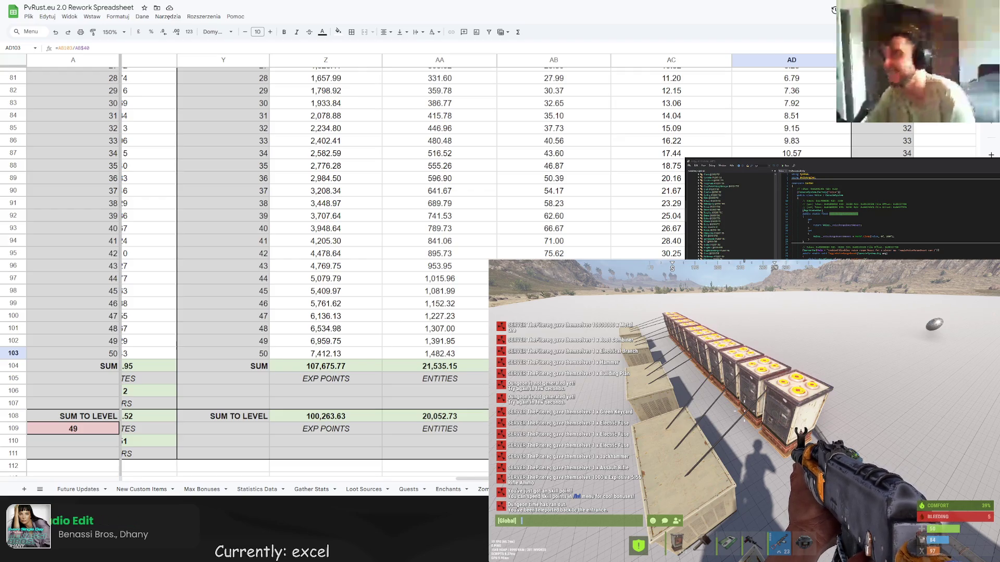
# - Scroll back up to the Lumberjack skill tree and zoom the sheet to 100%
pyautogui.scroll(-3, 472, 297)
pyautogui.hscroll(10, 472, 298)
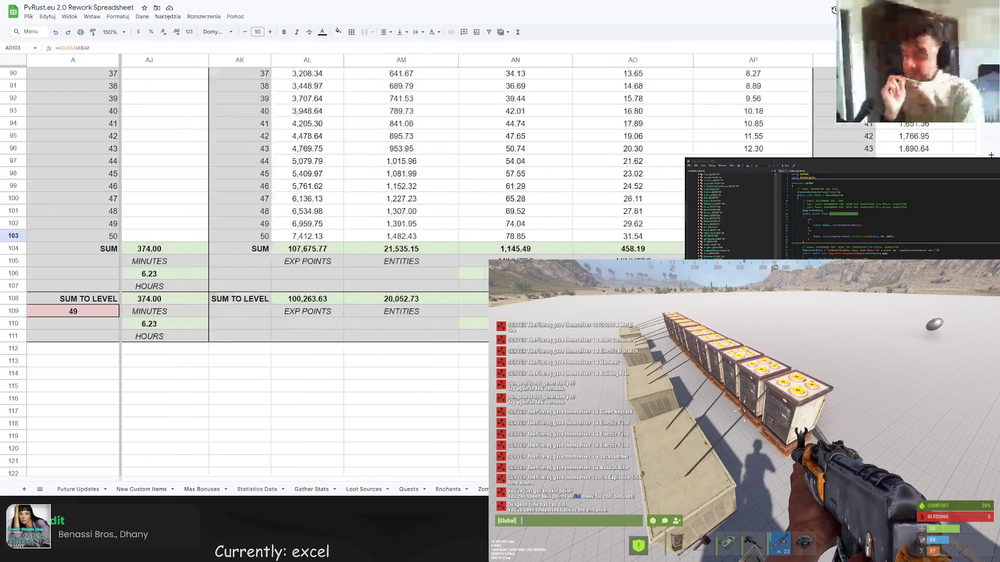
pyautogui.hscroll(-15, 196, 402)
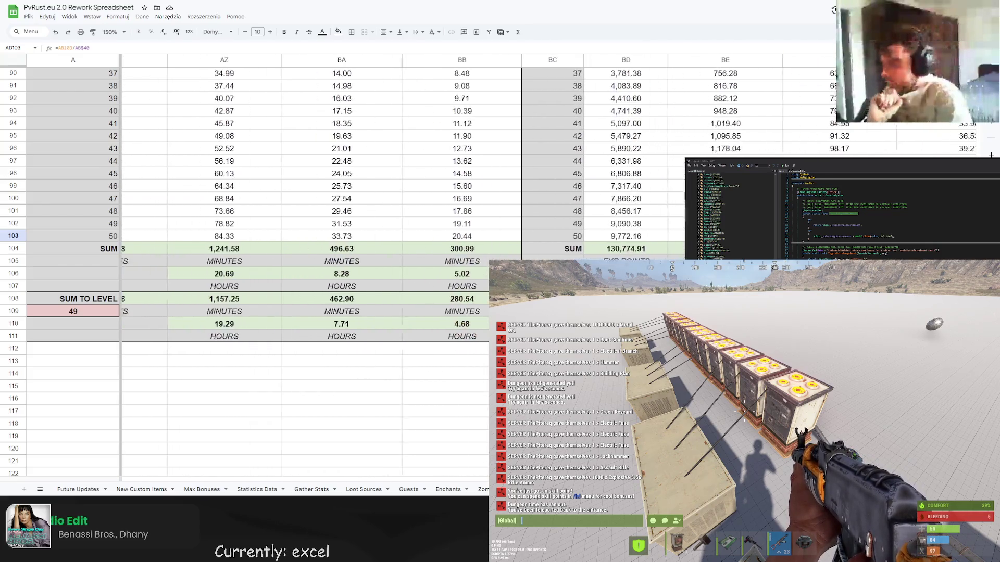
pyautogui.scroll(20, 197, 402)
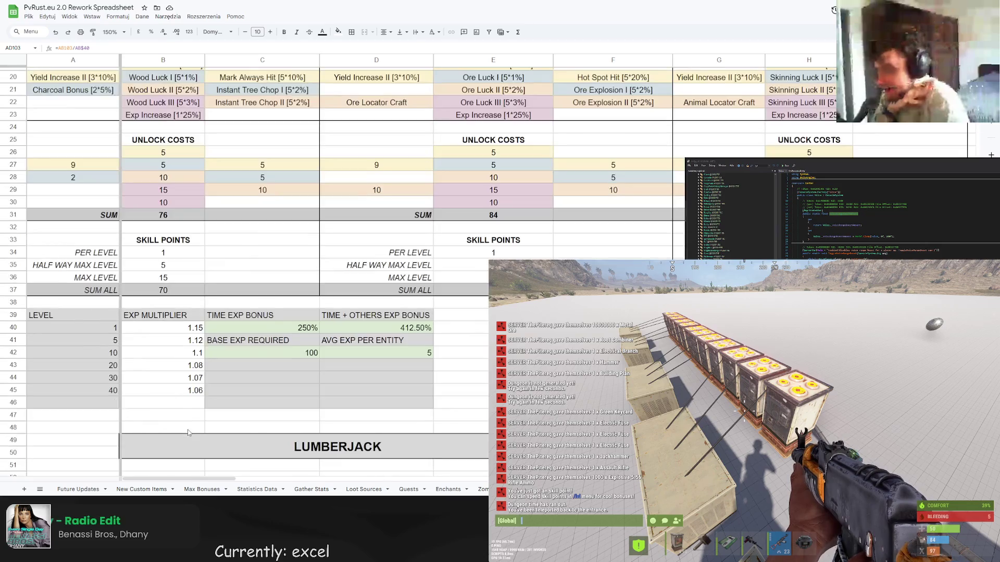
pyautogui.click(122, 32)
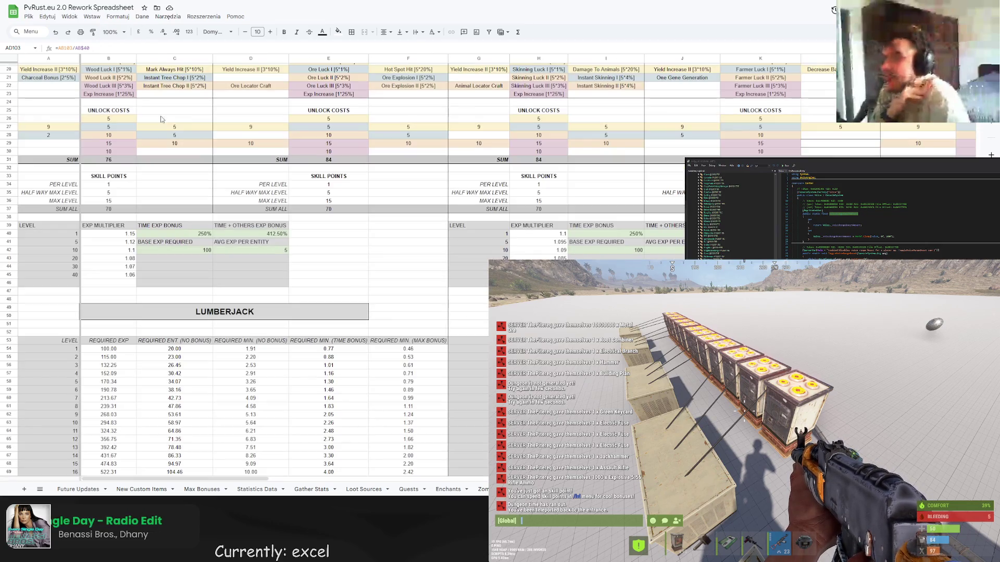
pyautogui.click(112, 84)
# - Scroll the Skills table back to the top, close Rust's empty chat and switch to the console
pyautogui.scroll(3, 290, 249)
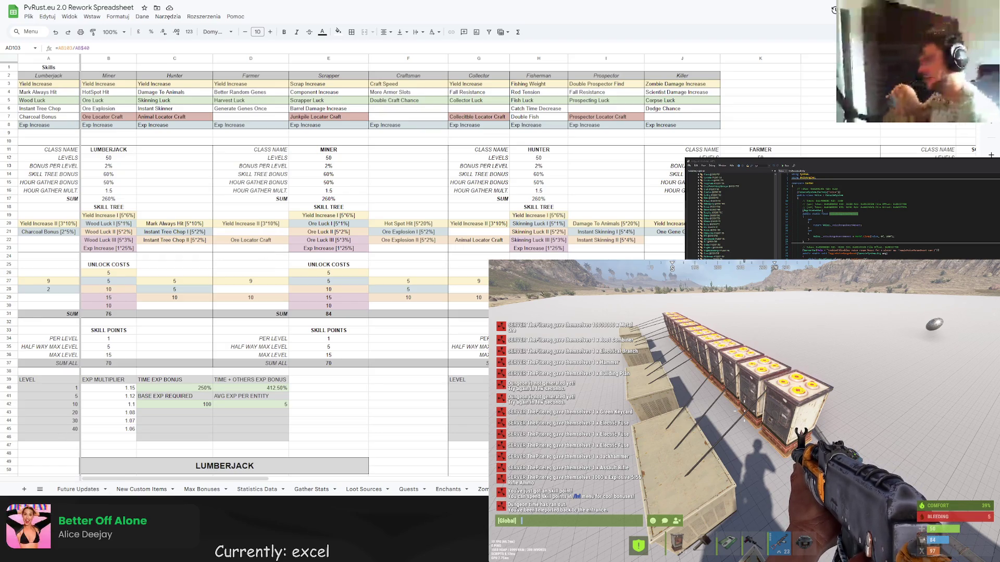
pyautogui.press('Escape')
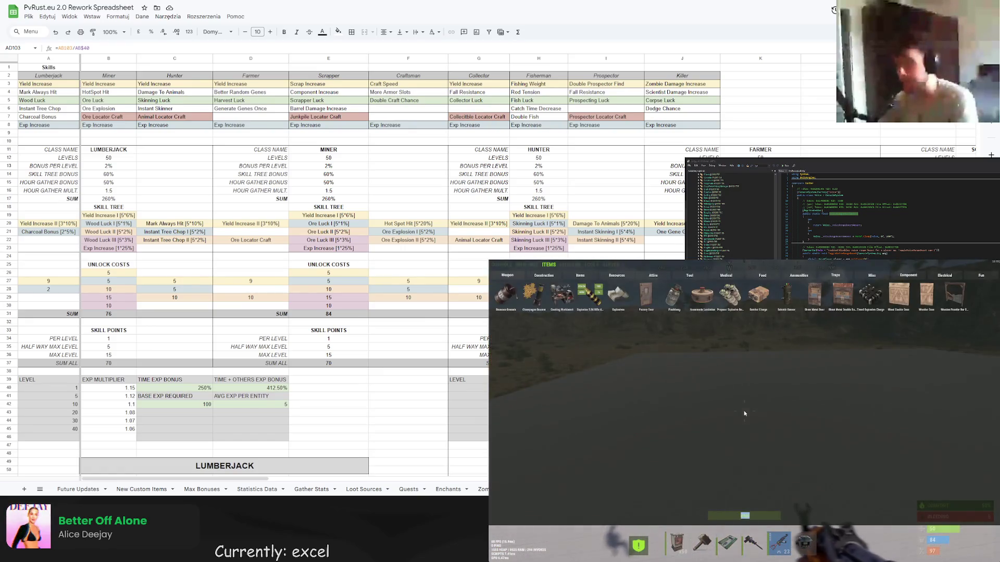
pyautogui.click(504, 265)
# - Spawn admin_rock_formation_a, _medium and _small from the F1 console
pyautogui.write('spawn admin')
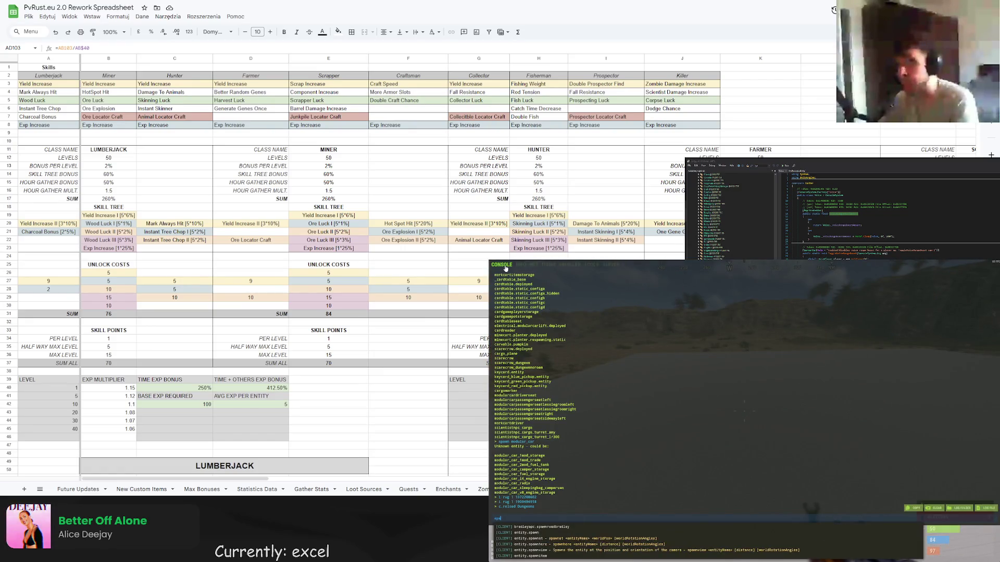
pyautogui.press('Return')
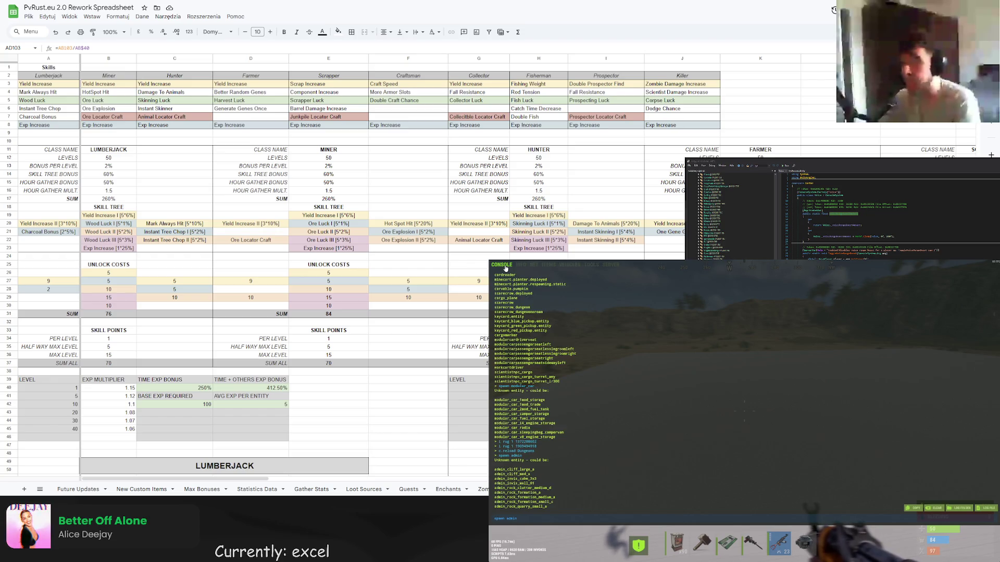
pyautogui.write('rock_formation_')
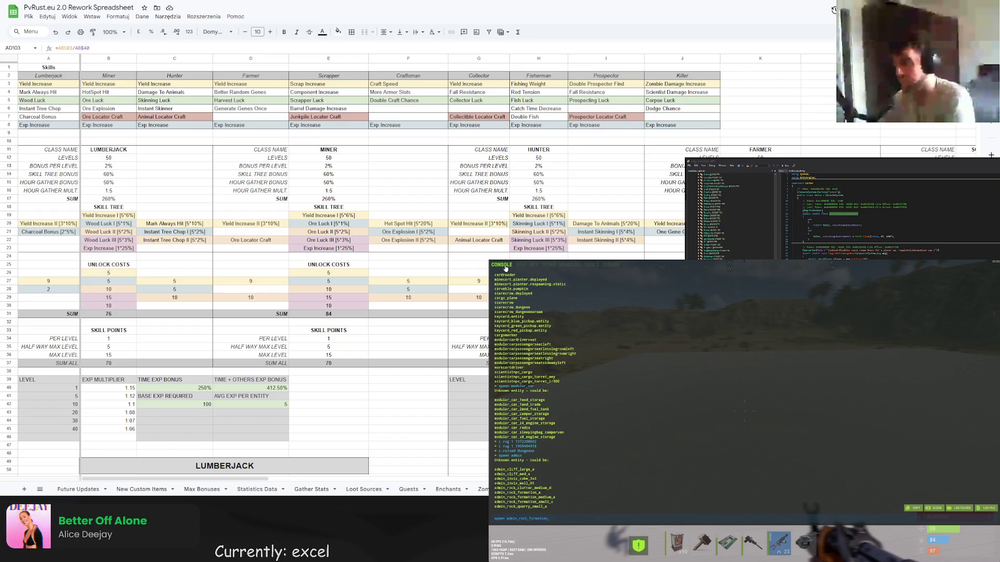
pyautogui.press('Return')
pyautogui.press('F1')
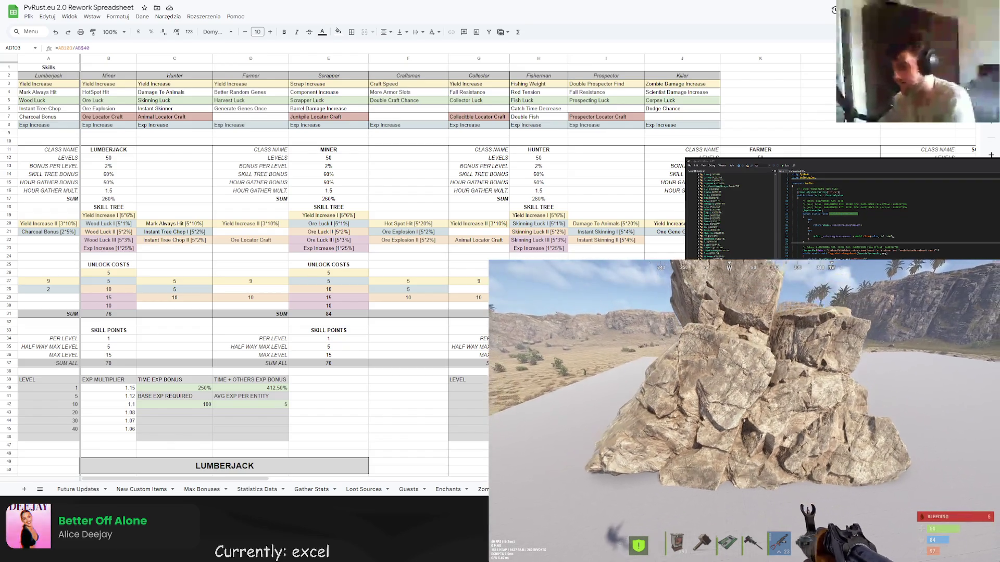
pyautogui.press('F1')
pyautogui.press('Up')
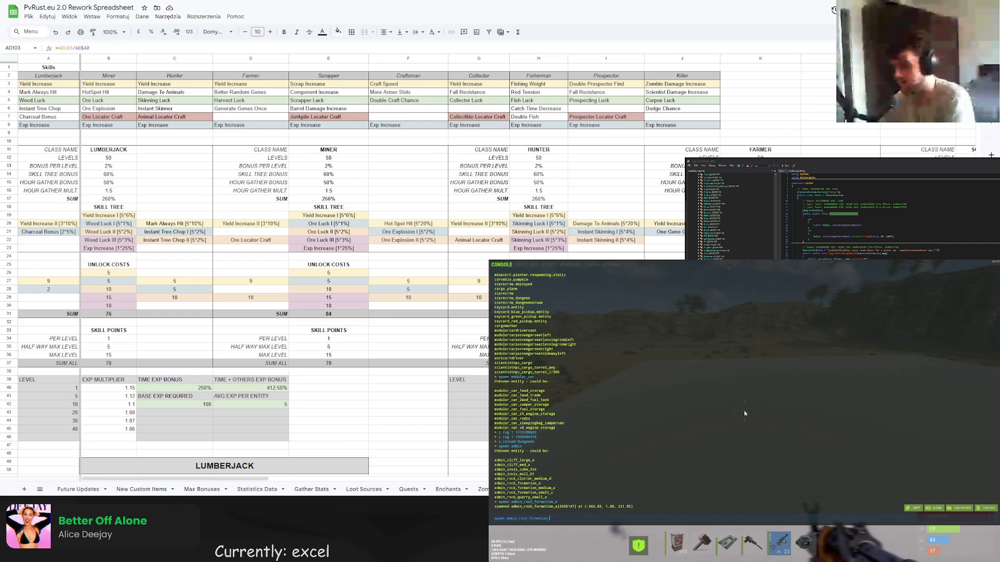
pyautogui.write('med')
pyautogui.press('Return')
pyautogui.press('F1')
pyautogui.press('F1')
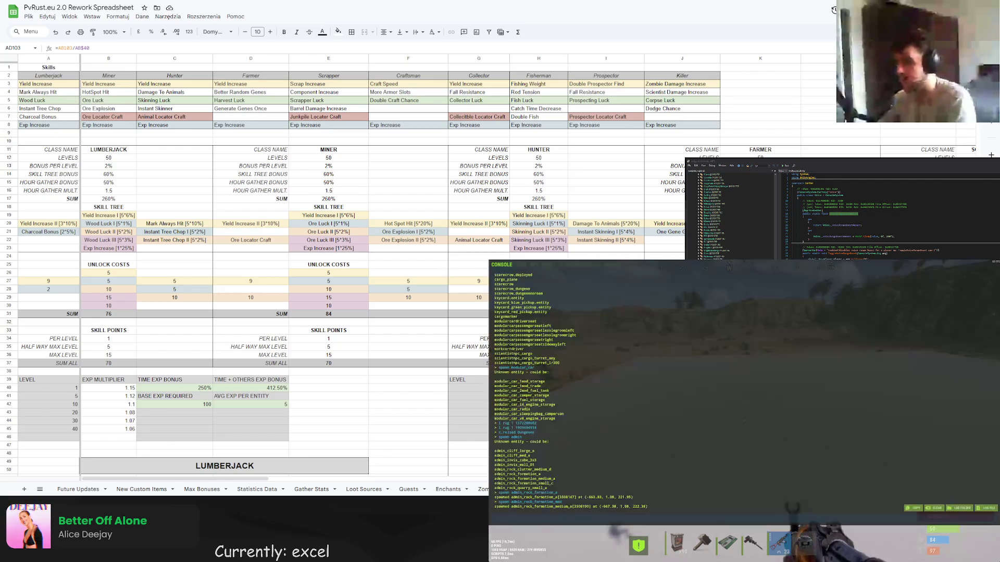
pyautogui.press('Up')
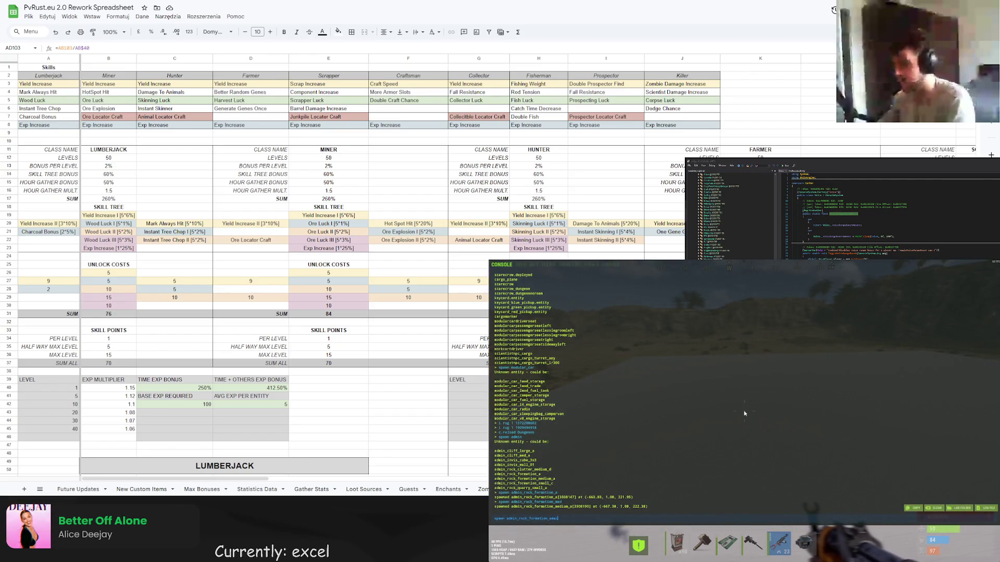
pyautogui.press('F1')
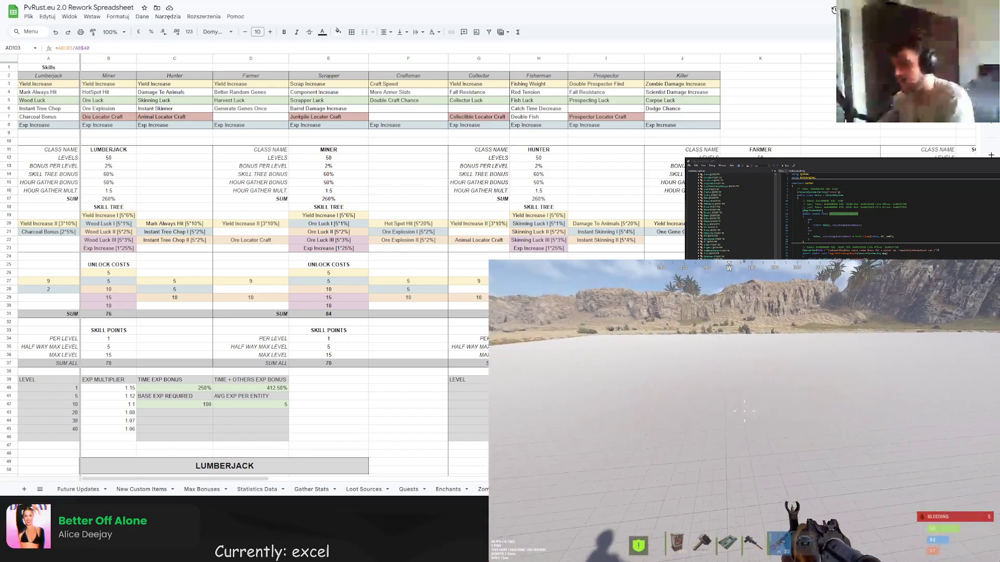
# - Spawn admin_rock_quarry_small_a and flatten it into a wide slab with setscale 5 1 5
pyautogui.press('F1')
pyautogui.press('Up')
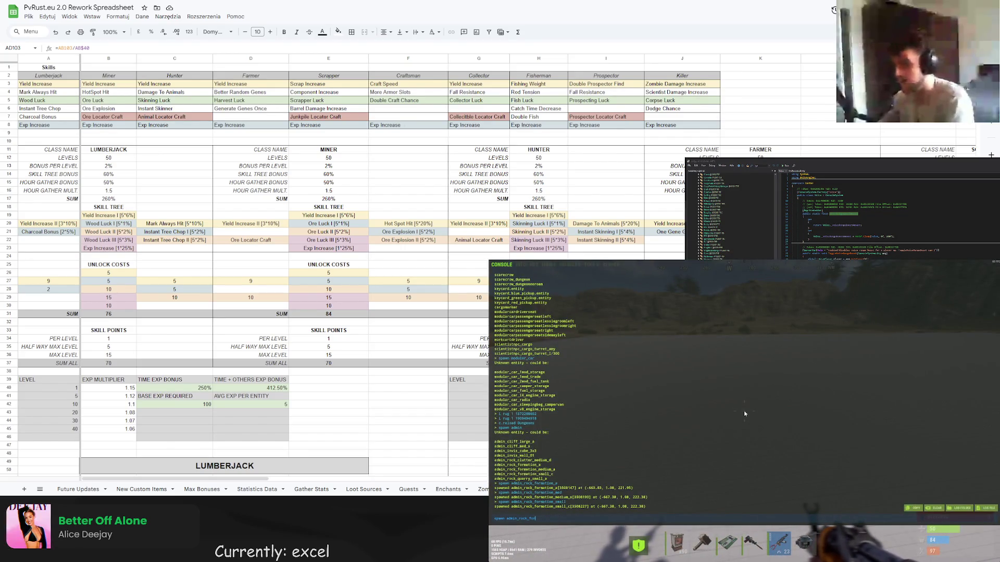
pyautogui.write('rr')
pyautogui.press('Return')
pyautogui.press('F1')
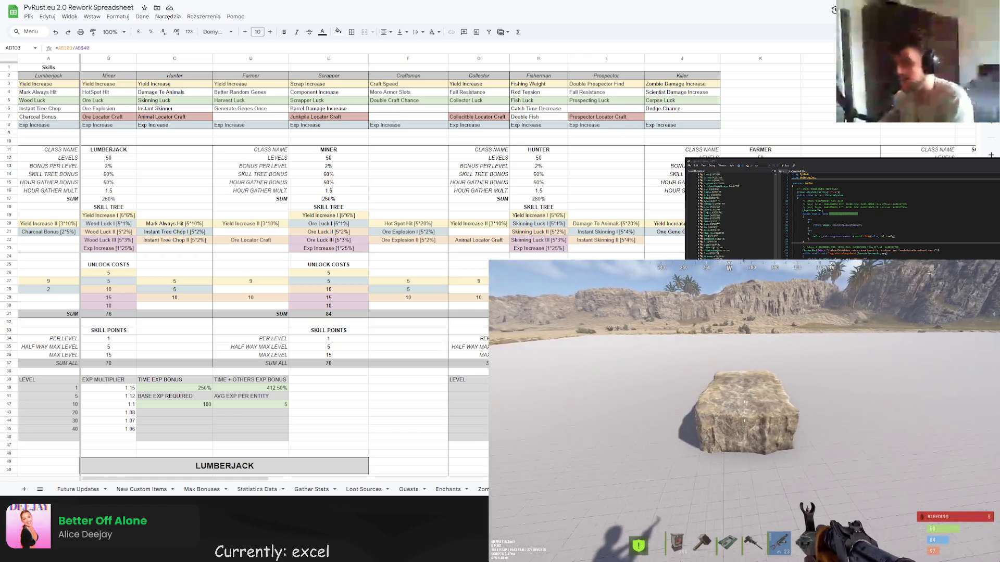
pyautogui.press('F1')
pyautogui.write('entscale 5 1 5')
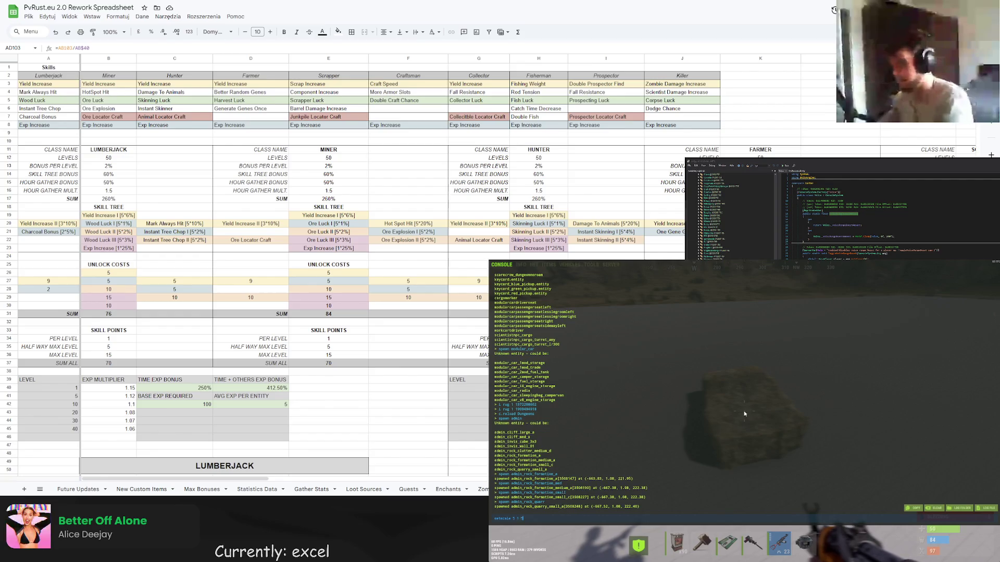
pyautogui.press('Return')
pyautogui.press('F1')
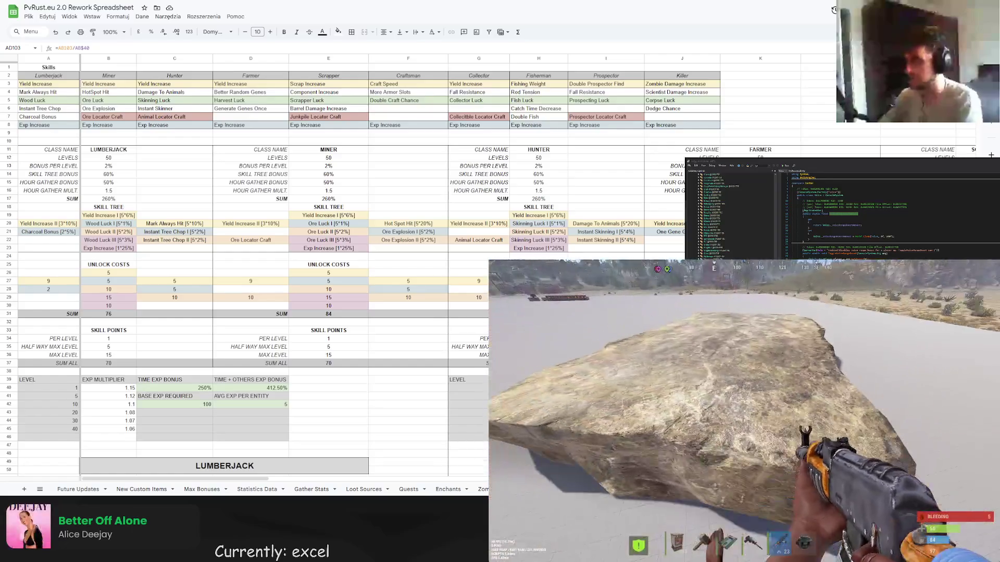
# - Open Rust's global chat to see the server message history, then open a new Chrome tab
pyautogui.press('F1')
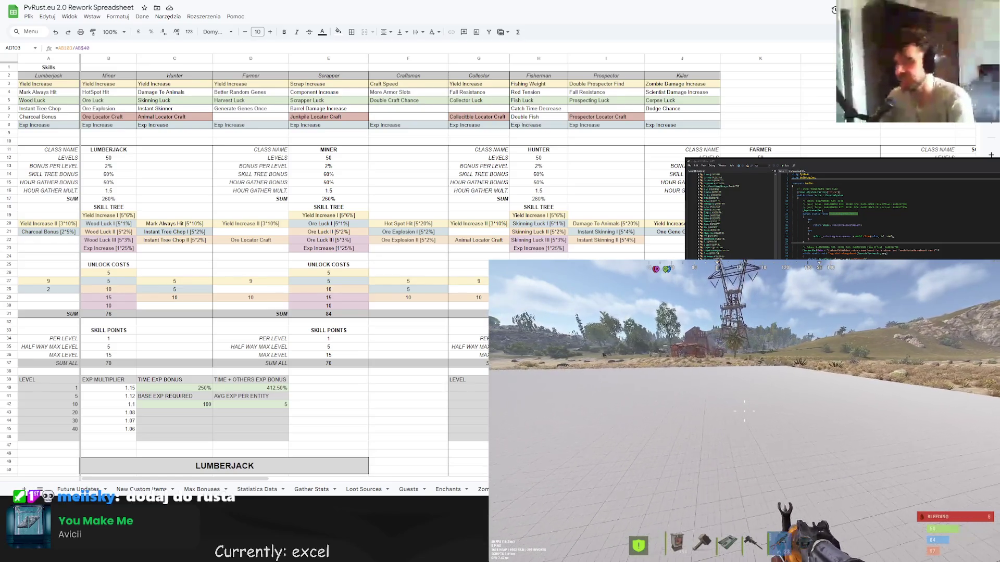
pyautogui.press('Return')
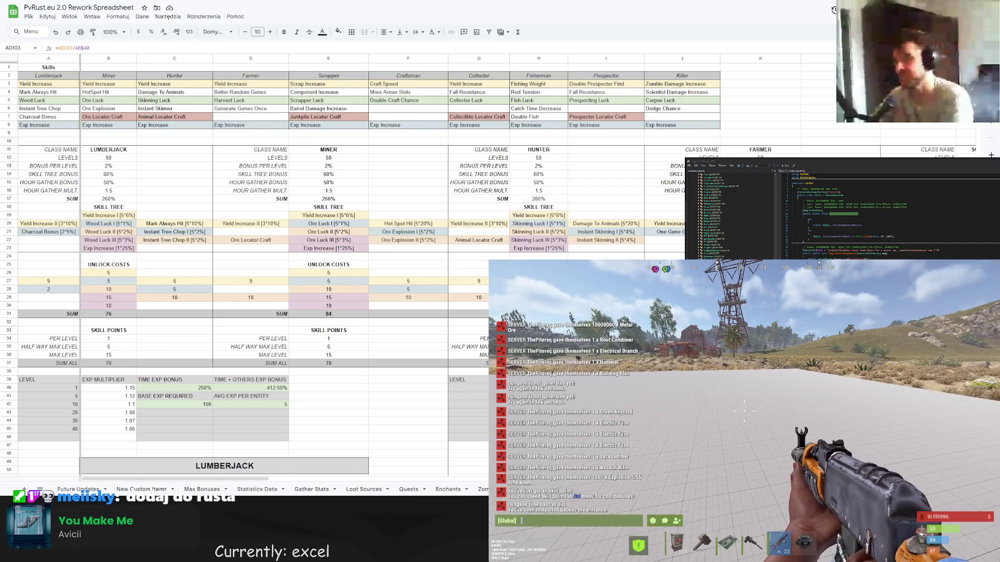
pyautogui.hotkey('ctrl', 't')
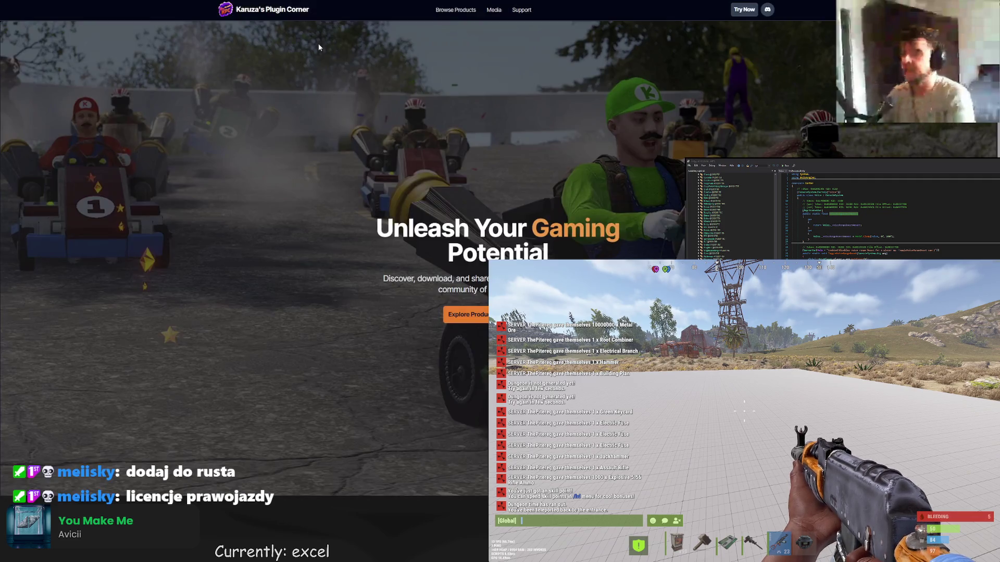
# - Review the 126P product page and its per-colour stats, then return to the shop listing
pyautogui.click(465, 12)
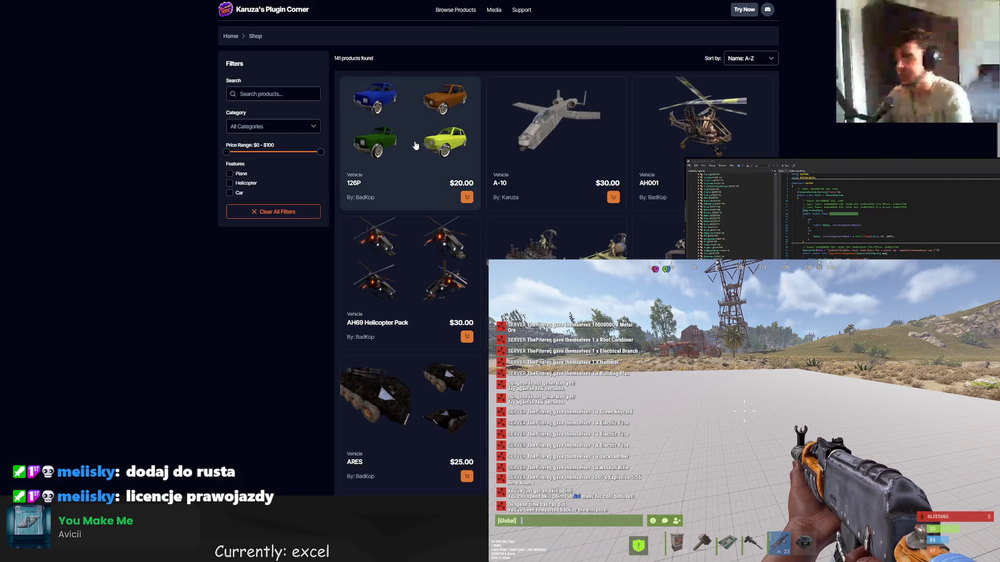
pyautogui.click(419, 146)
pyautogui.scroll(-3, 379, 240)
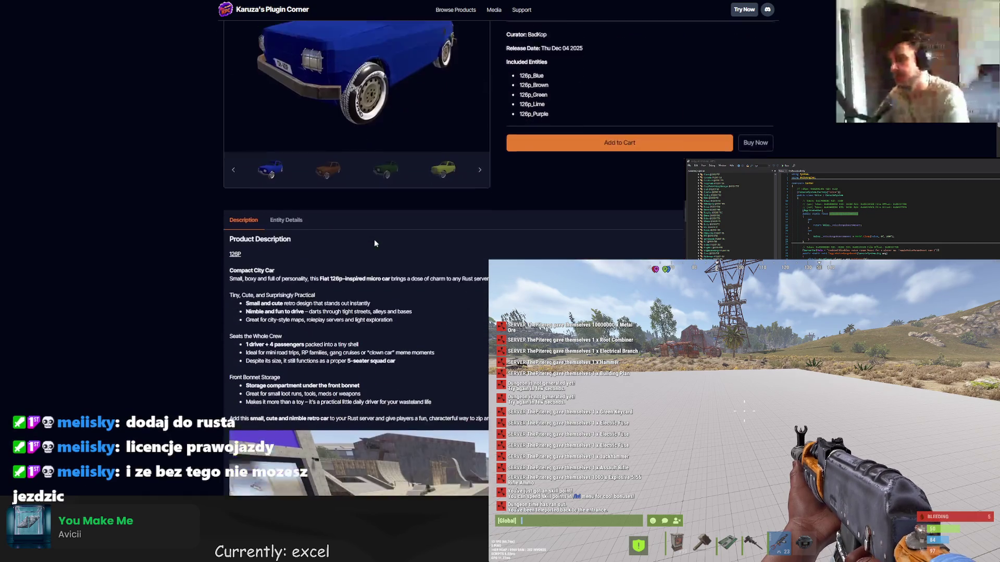
pyautogui.scroll(-5, 353, 240)
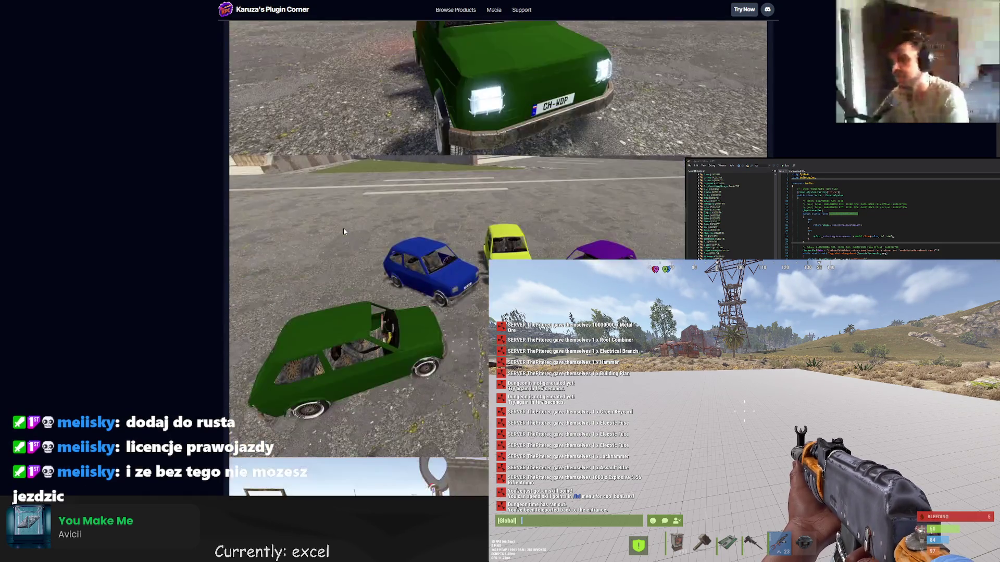
pyautogui.scroll(-5, 333, 231)
pyautogui.scroll(15, 340, 198)
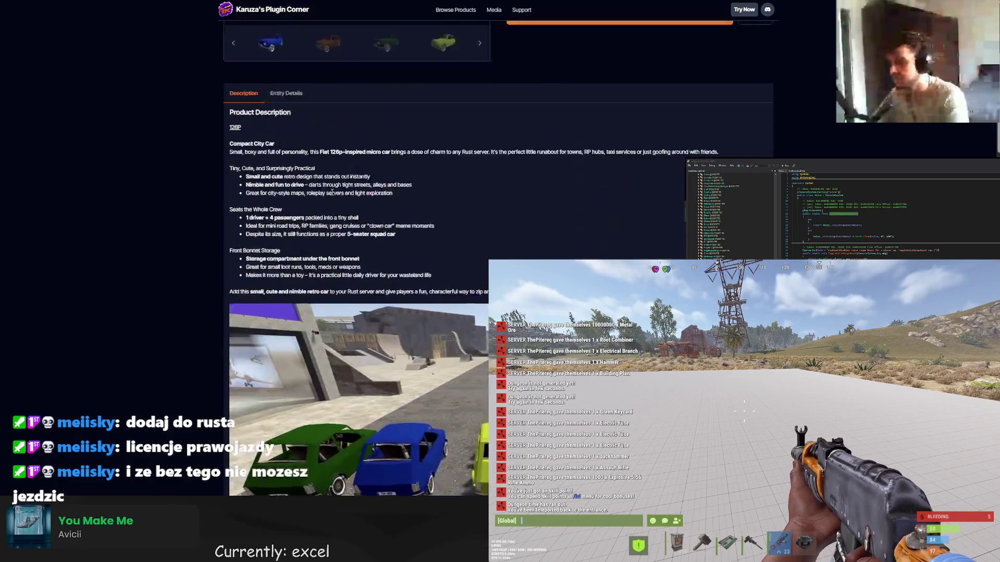
pyautogui.scroll(3, 332, 192)
pyautogui.click(286, 257)
pyautogui.scroll(-6, 311, 240)
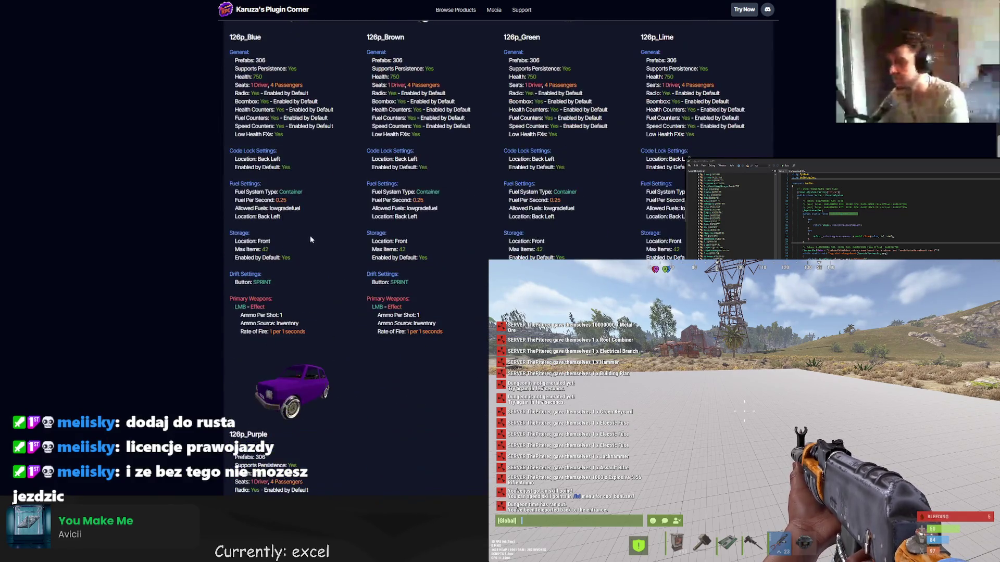
pyautogui.scroll(-1, 272, 210)
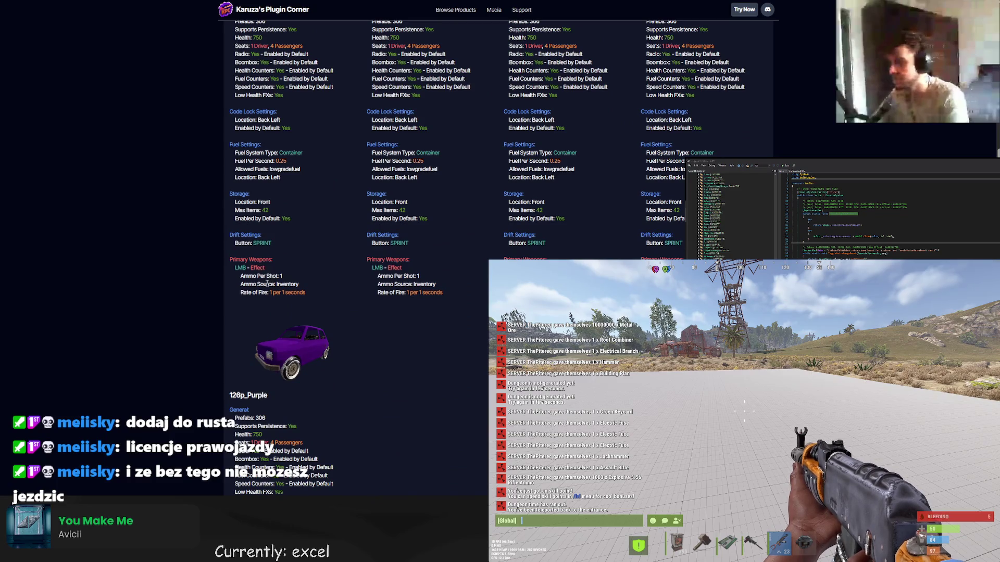
pyautogui.scroll(-1, 265, 286)
pyautogui.scroll(-2, 217, 283)
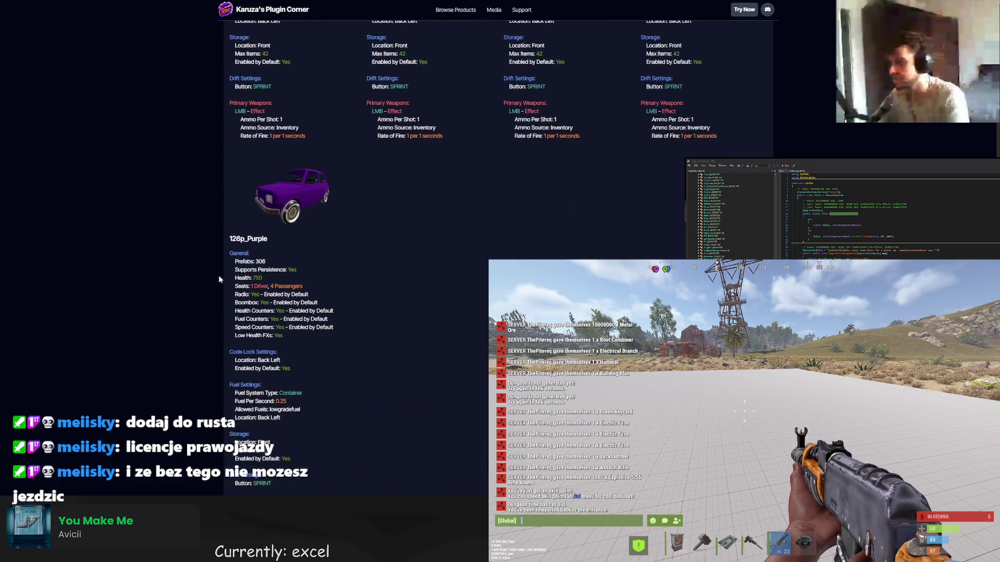
pyautogui.scroll(5, 279, 276)
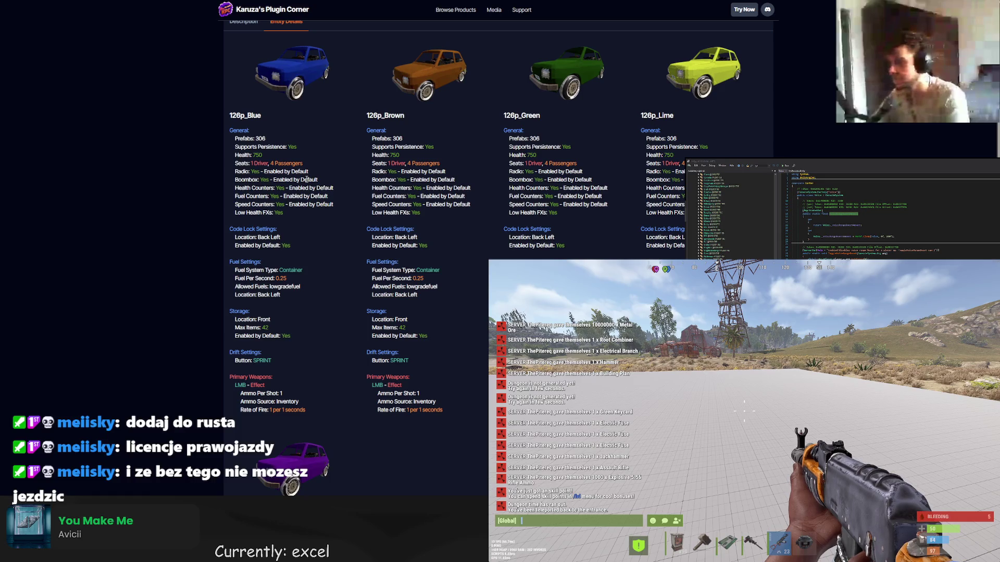
pyautogui.scroll(10, 306, 179)
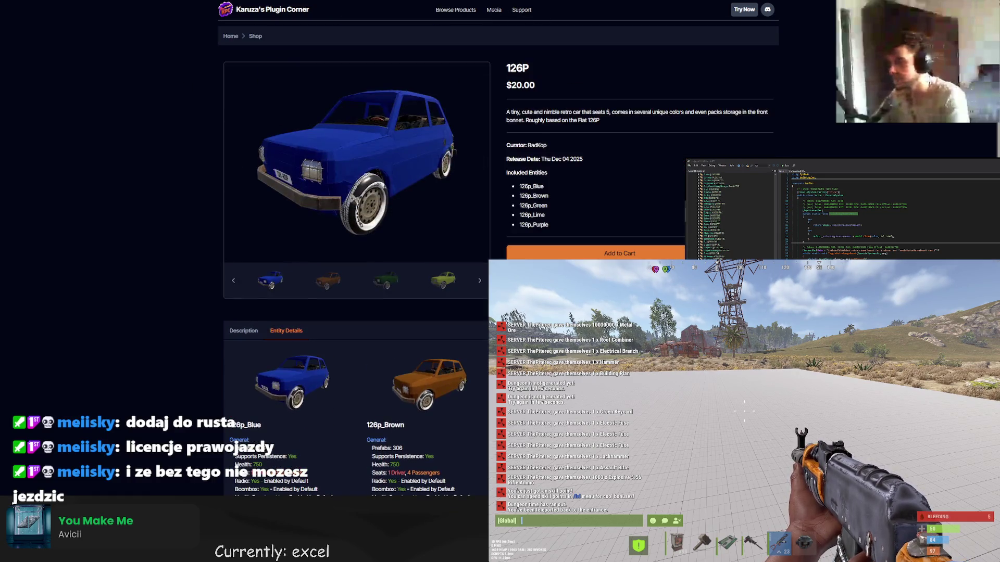
pyautogui.click(255, 36)
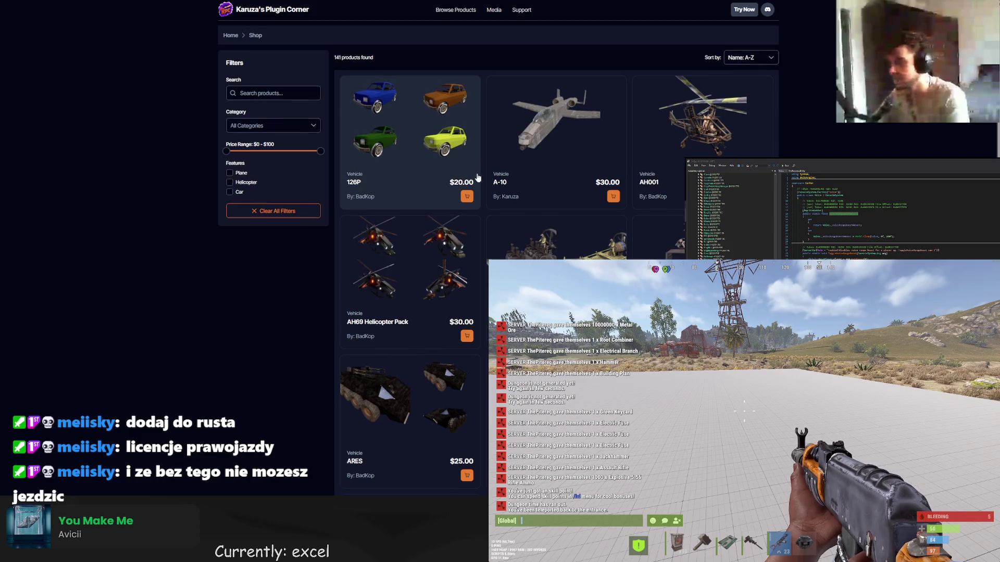
# - Filter the shop to Car products and page through the first result pages
pyautogui.scroll(-2, 495, 157)
pyautogui.scroll(2, 496, 157)
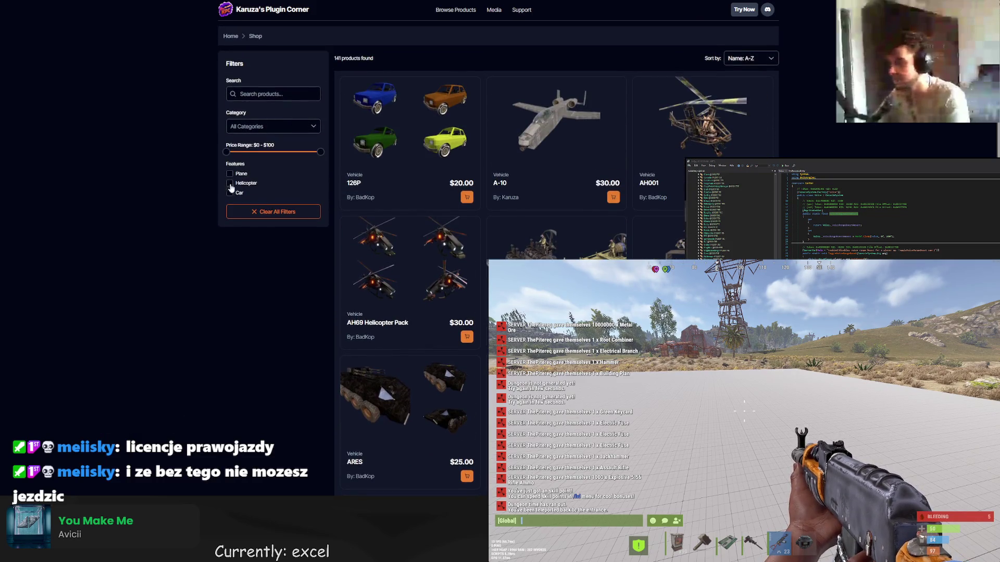
pyautogui.click(230, 193)
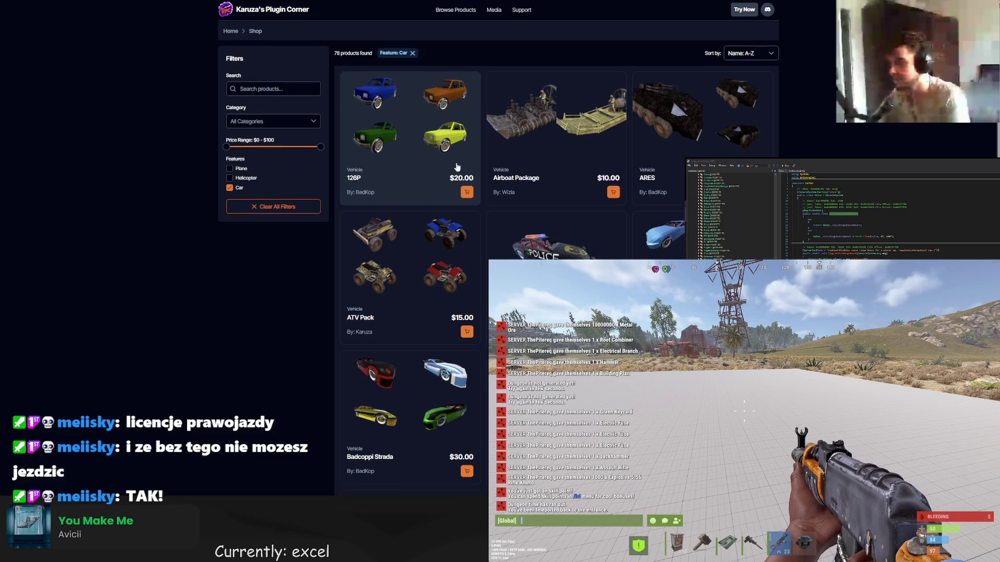
pyautogui.scroll(-1, 462, 127)
pyautogui.scroll(-5, 463, 127)
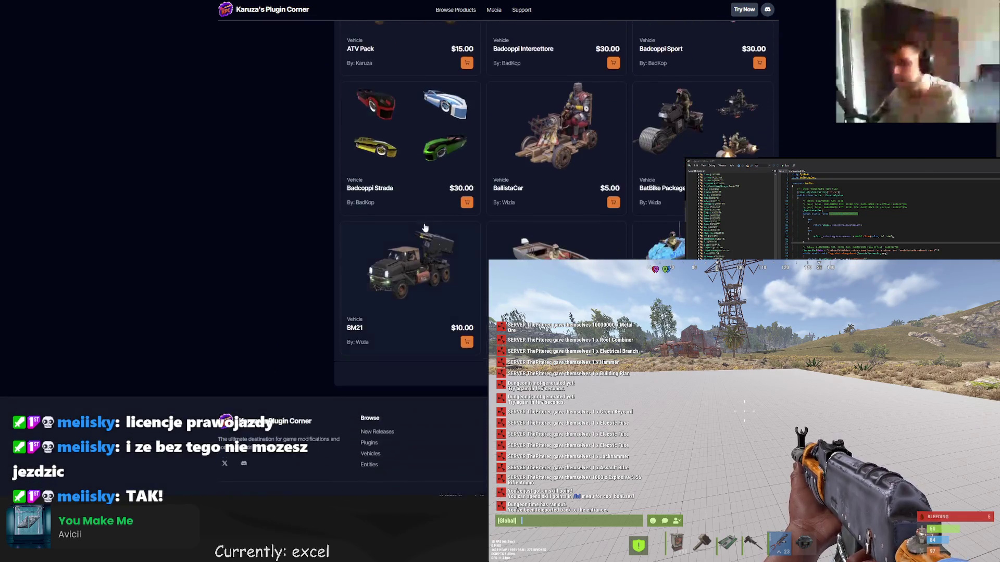
pyautogui.click(556, 351)
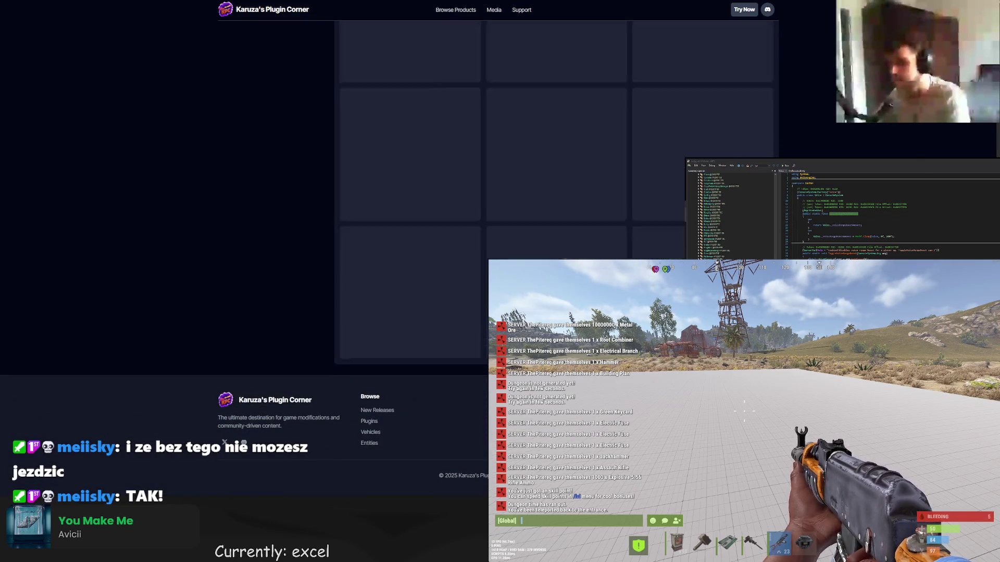
pyautogui.scroll(-2, 702, 151)
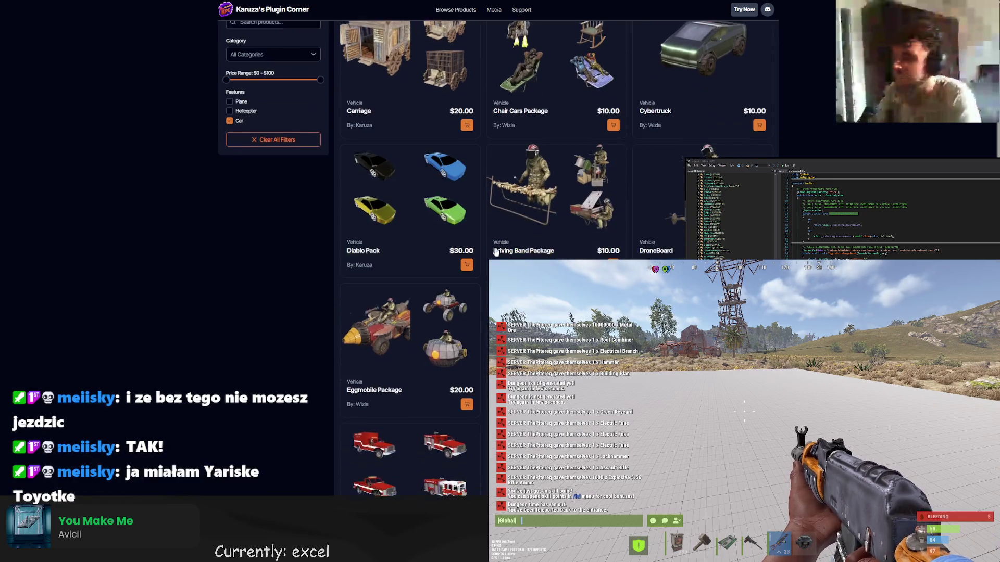
pyautogui.scroll(-4, 702, 151)
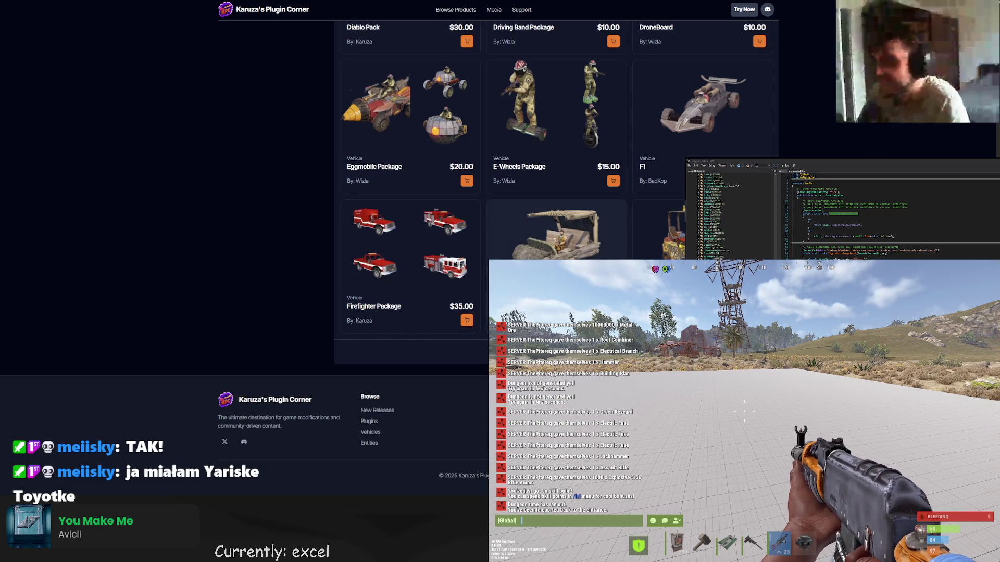
pyautogui.click(556, 352)
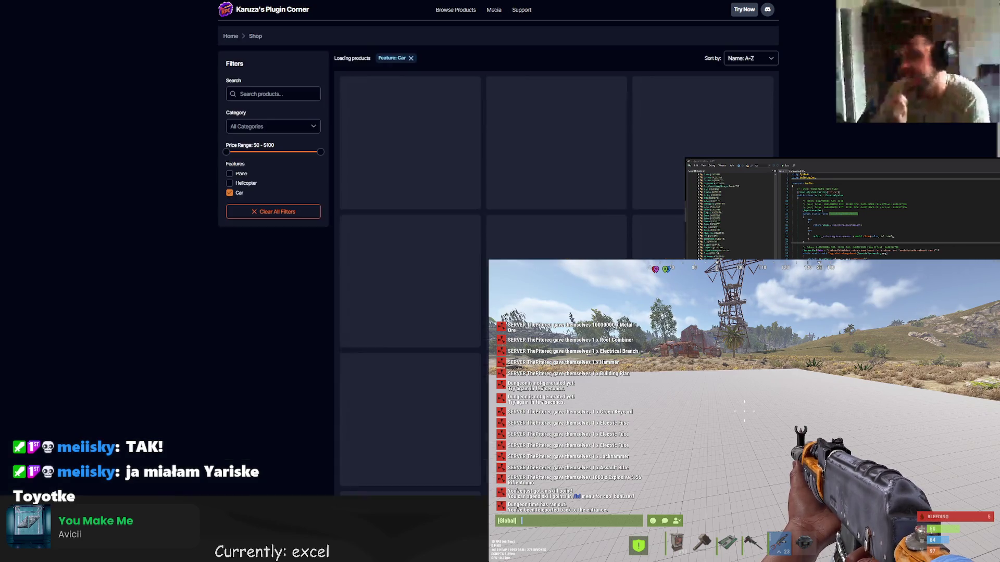
pyautogui.scroll(-5, 445, 493)
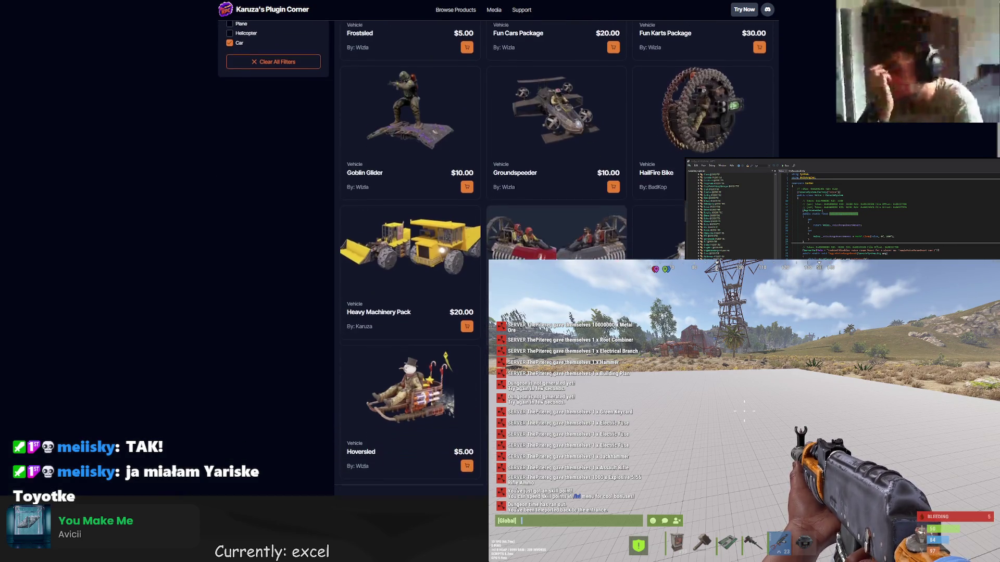
pyautogui.scroll(3, 411, 260)
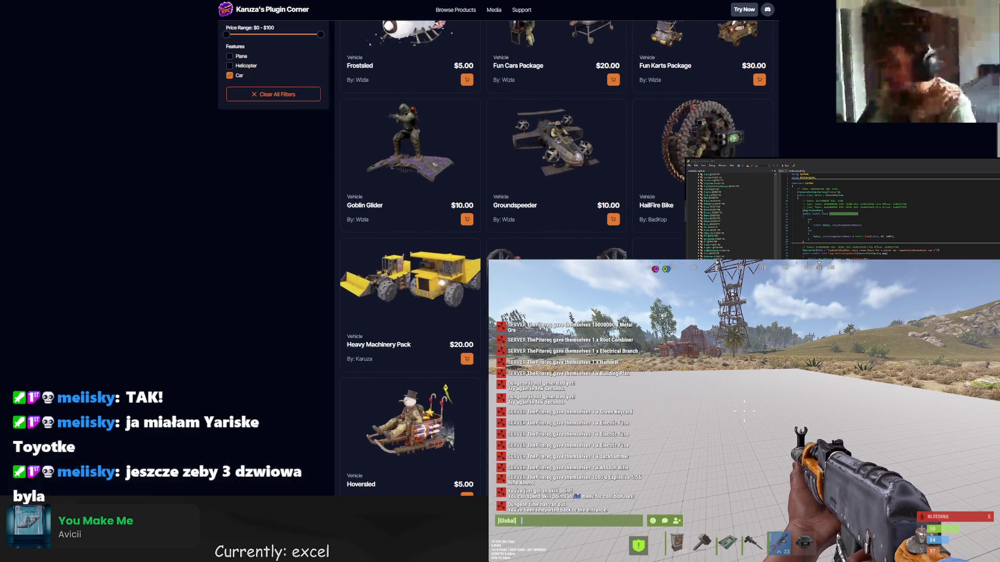
pyautogui.scroll(-4, 556, 193)
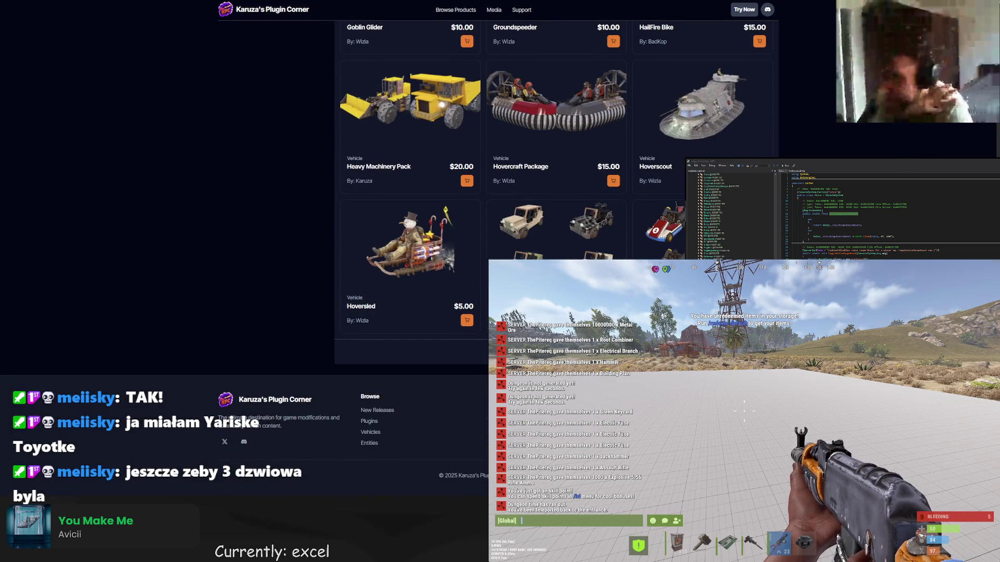
pyautogui.click(556, 349)
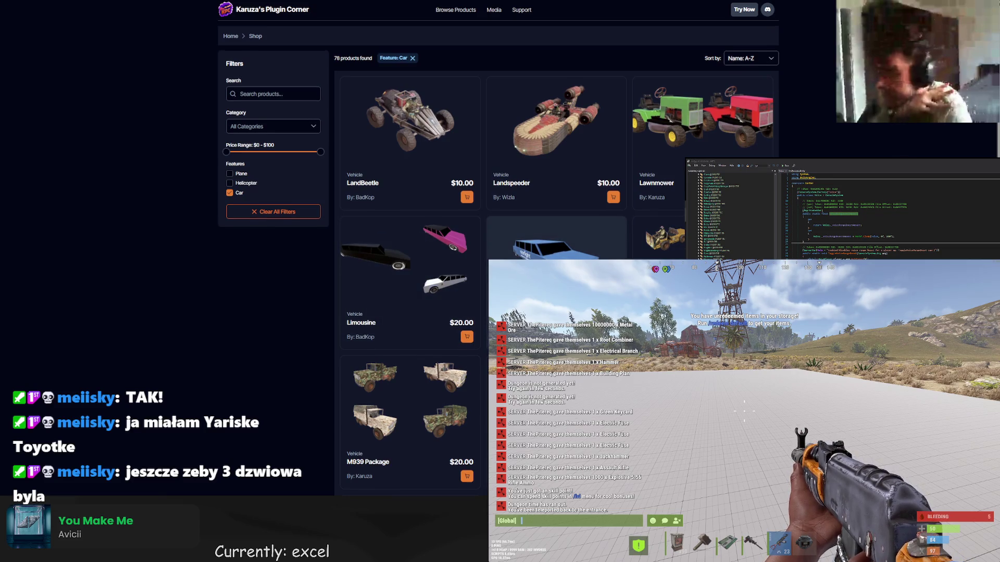
# - Continue browsing the later pages of the car-filtered vehicle listing
pyautogui.scroll(-6, 603, 173)
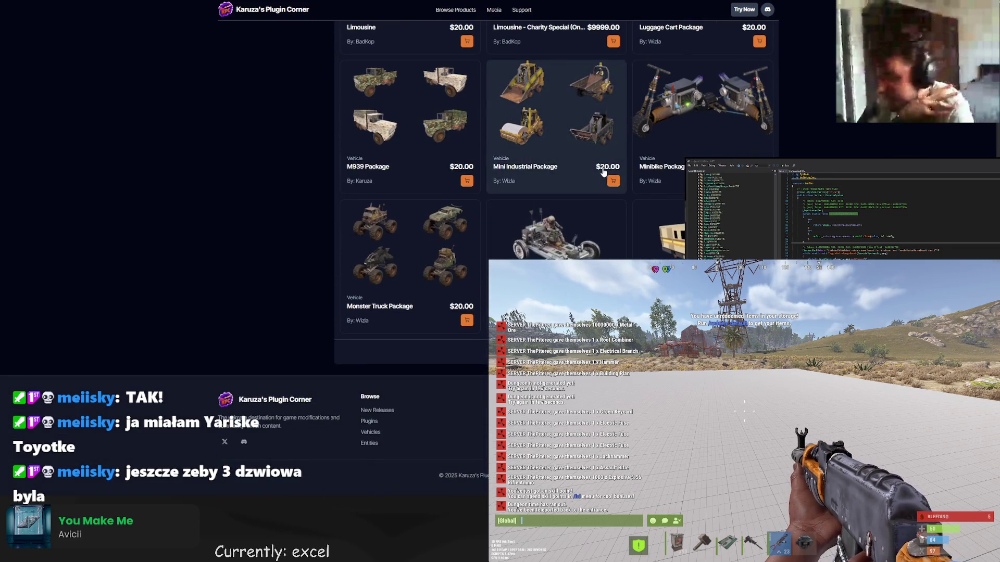
pyautogui.click(446, 239)
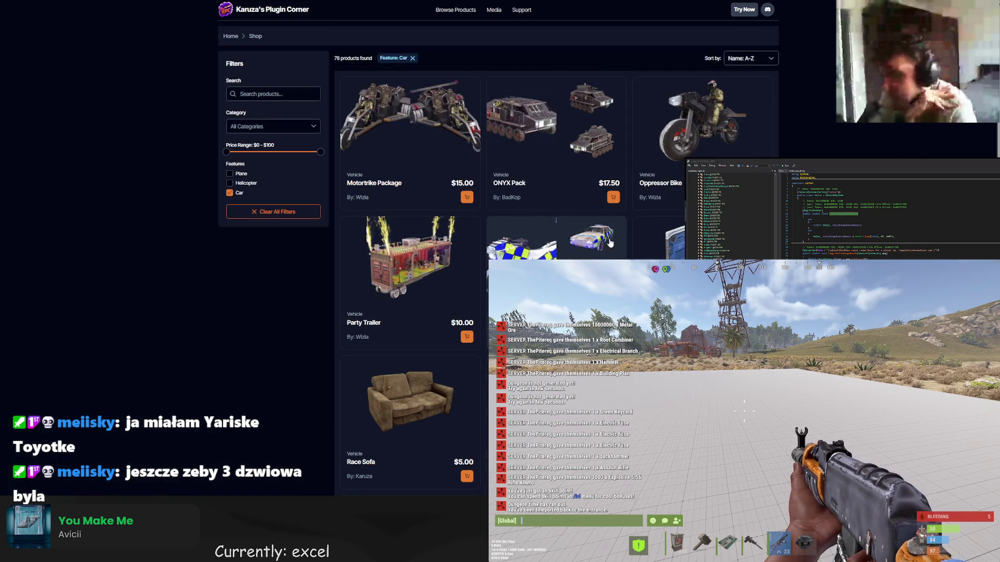
pyautogui.scroll(-2, 610, 243)
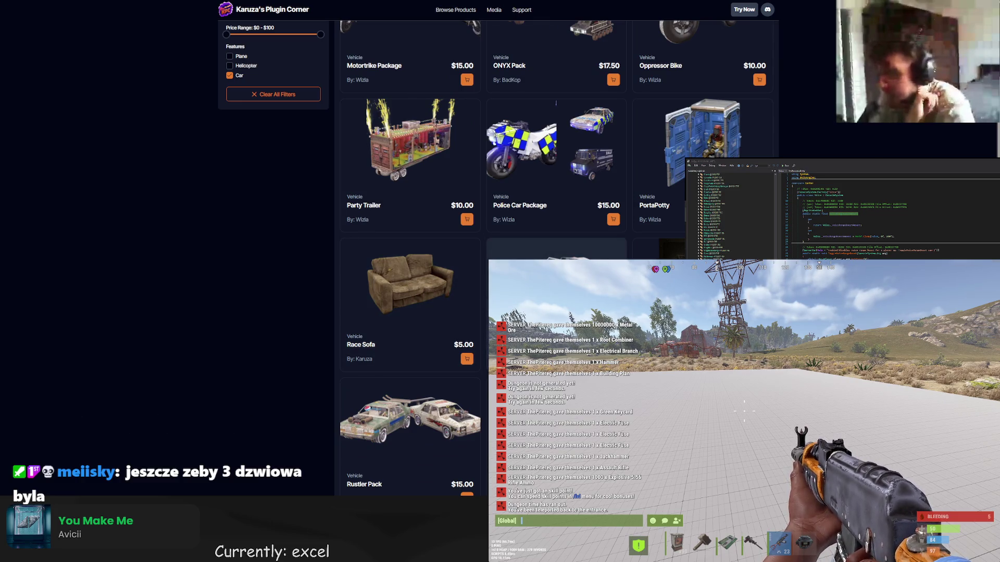
pyautogui.scroll(-2, 556, 103)
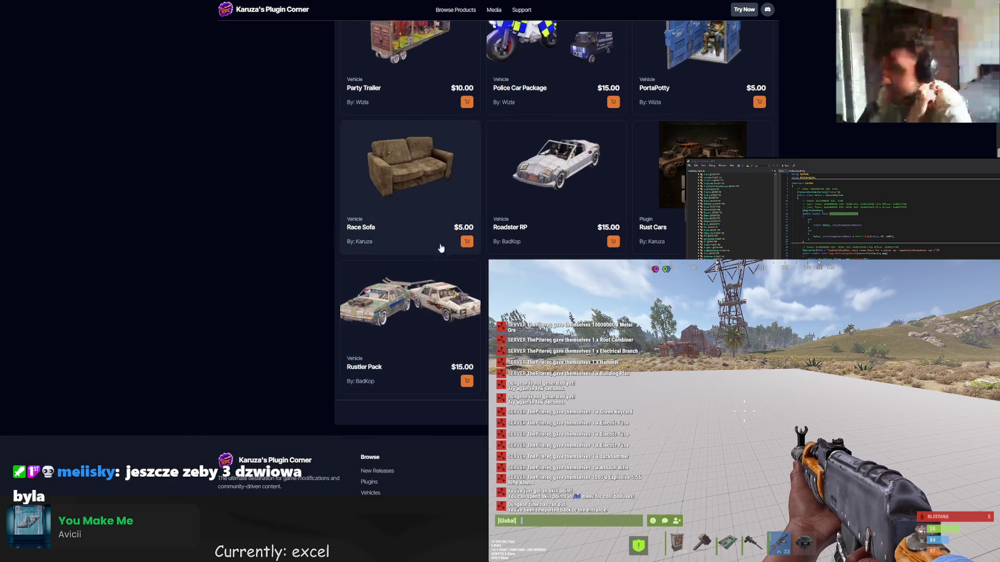
pyautogui.scroll(-1, 568, 198)
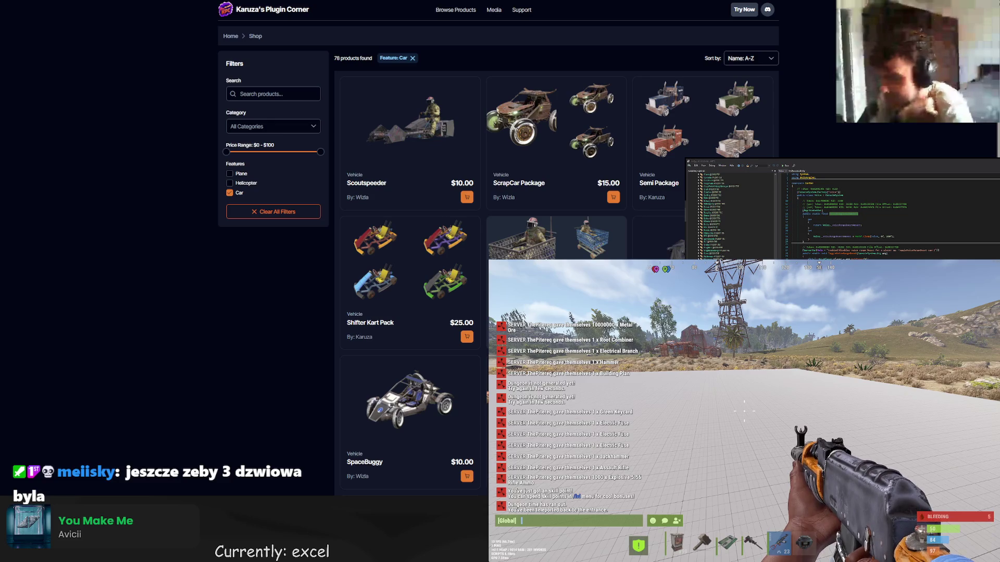
pyautogui.scroll(-2, 554, 233)
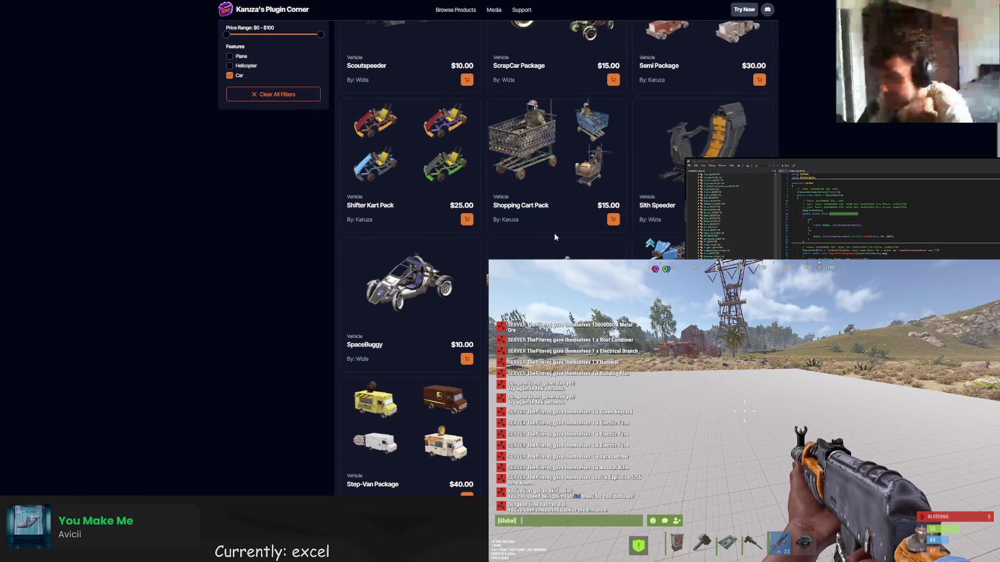
pyautogui.scroll(-3, 412, 286)
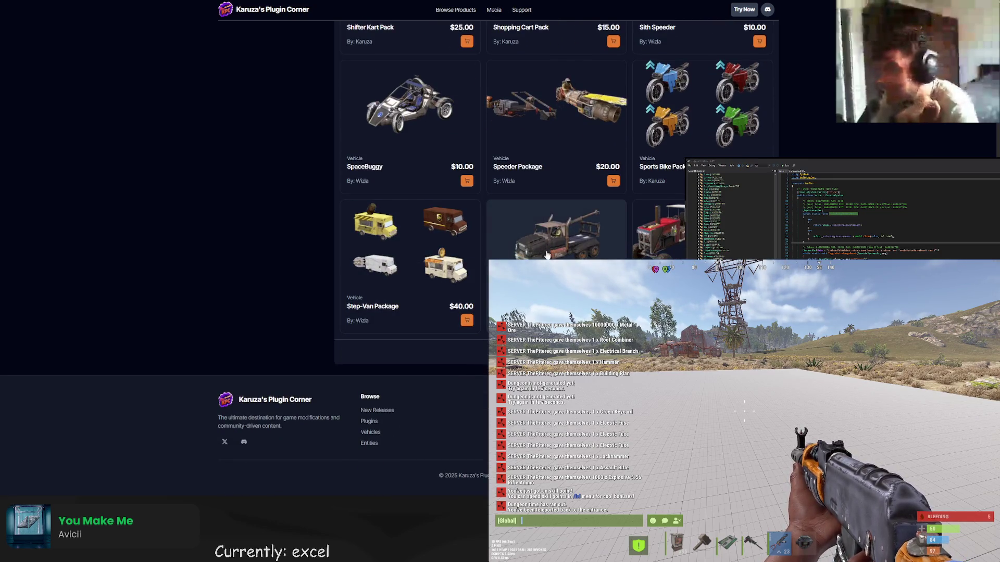
pyautogui.scroll(1, 411, 208)
pyautogui.scroll(1, 411, 208)
pyautogui.scroll(-1, 411, 209)
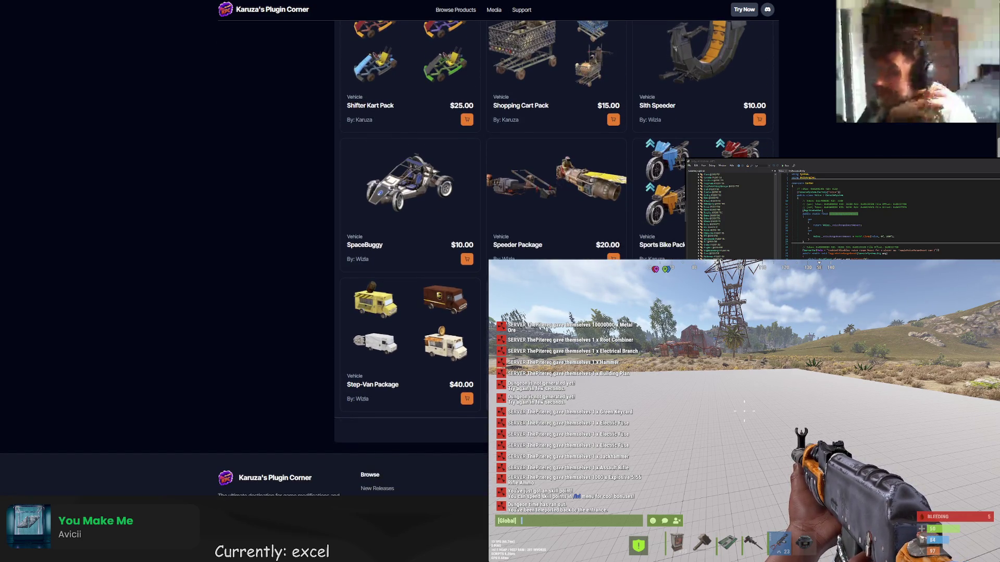
pyautogui.scroll(2, 411, 208)
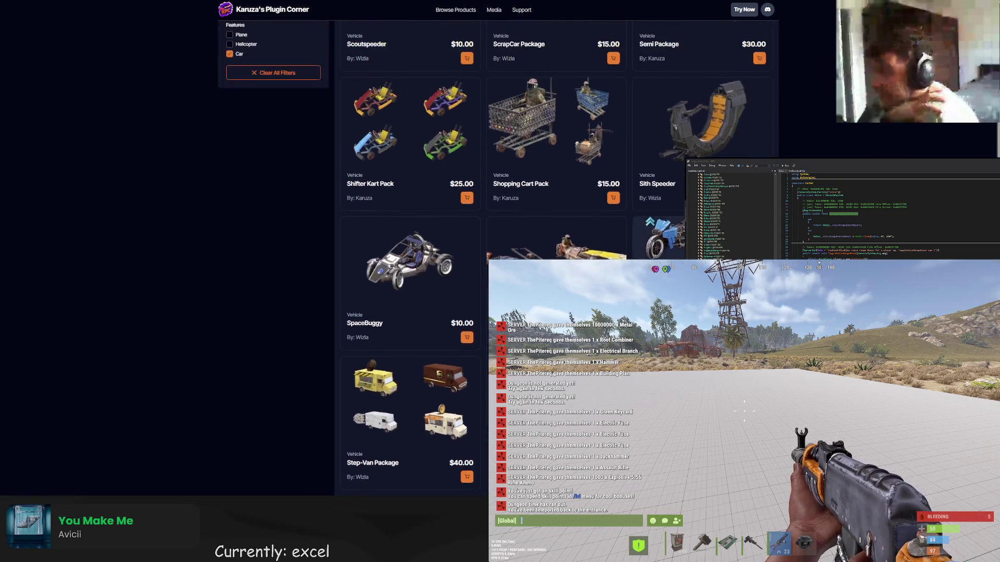
pyautogui.scroll(-1, 411, 208)
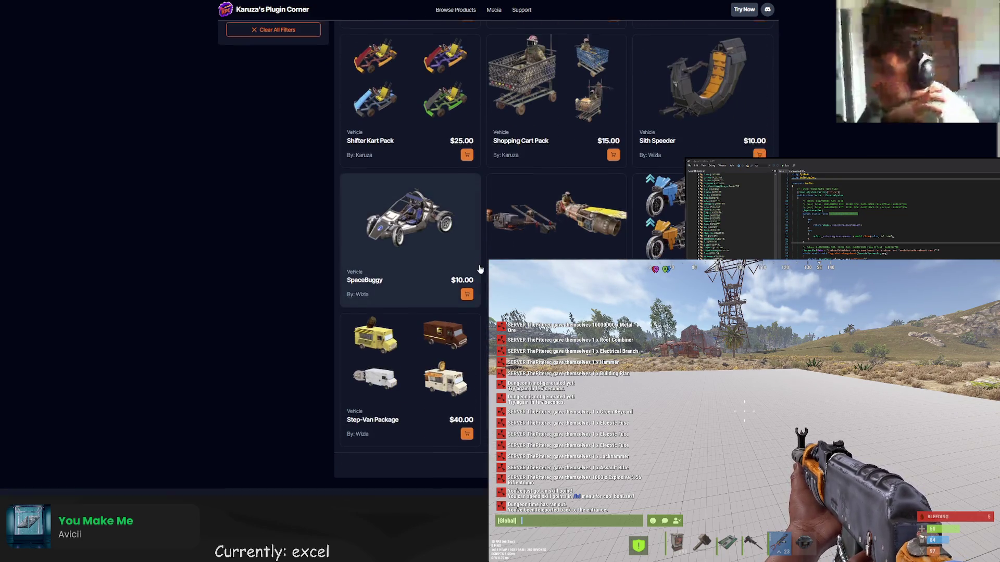
pyautogui.scroll(-2, 411, 208)
pyautogui.click(557, 371)
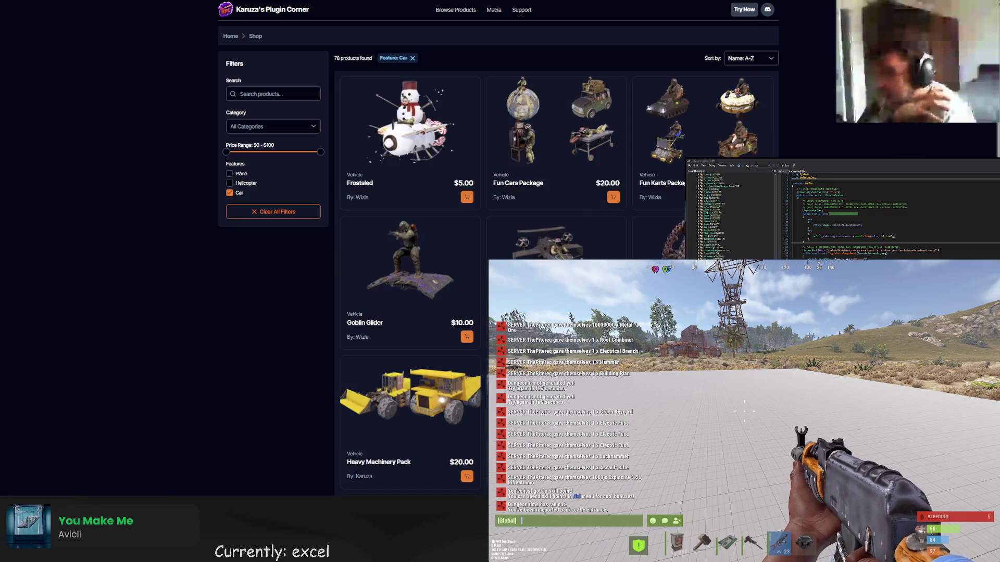
pyautogui.scroll(-5, 406, 261)
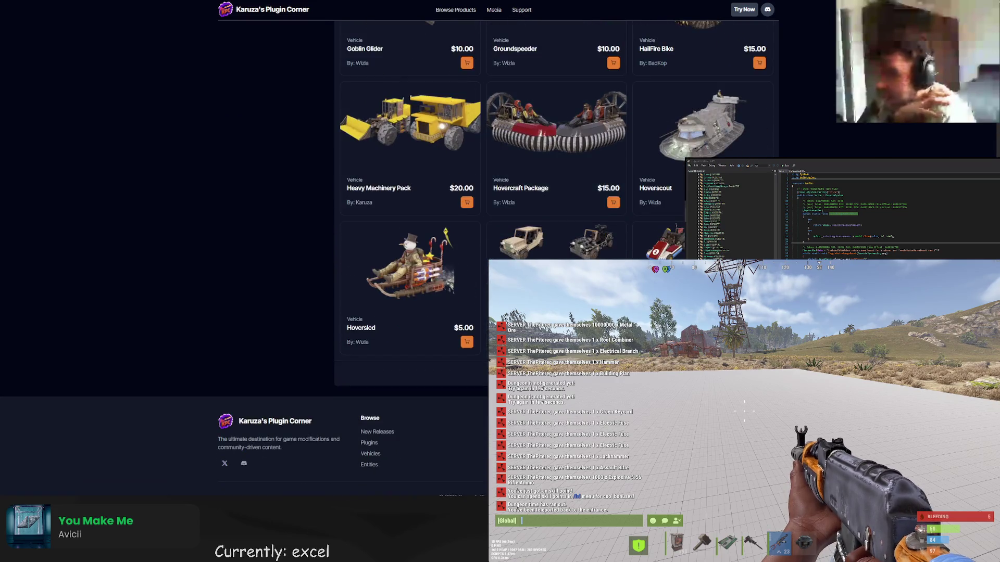
pyautogui.scroll(-1, 407, 261)
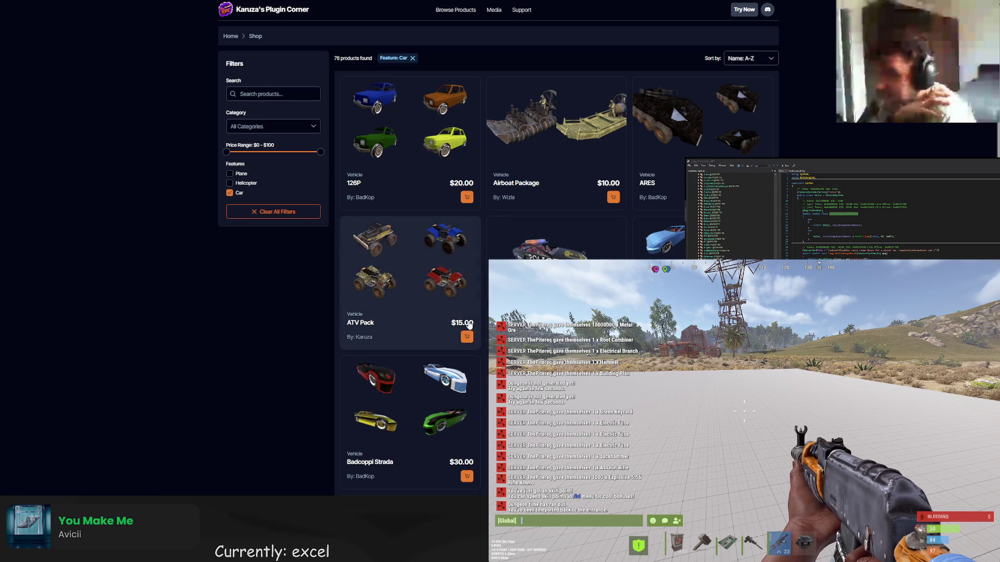
# - Search 'karuza server' and open the Karuza's Plugin Corner page on BattleMetrics
pyautogui.hotkey('ctrl', 't')
pyautogui.write('karuz')
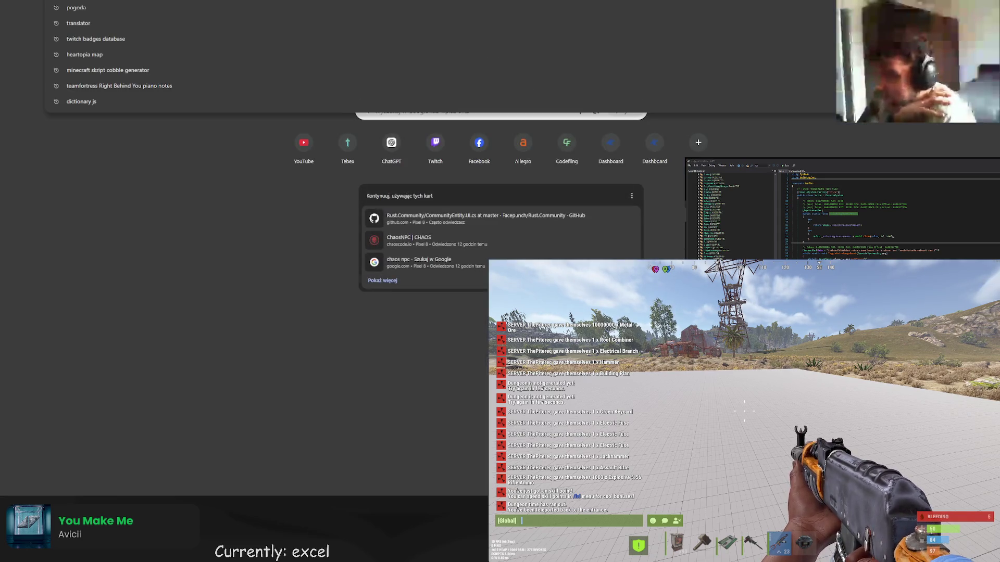
pyautogui.write('a server')
pyautogui.press('Return')
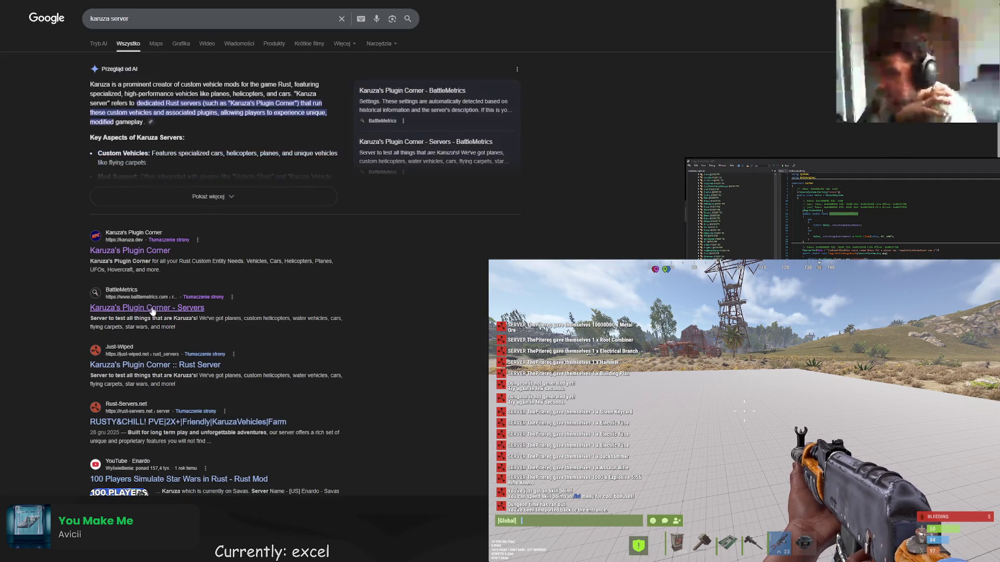
pyautogui.click(182, 307)
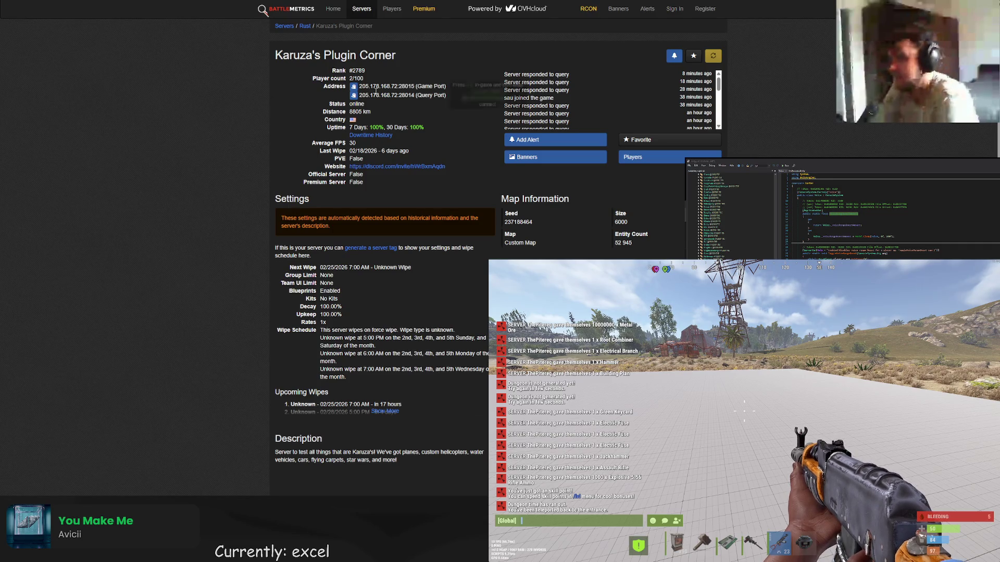
# - Select and copy the server's Game Port address, then return to the car shop
pyautogui.scroll(-1, 374, 151)
pyautogui.scroll(1, 370, 151)
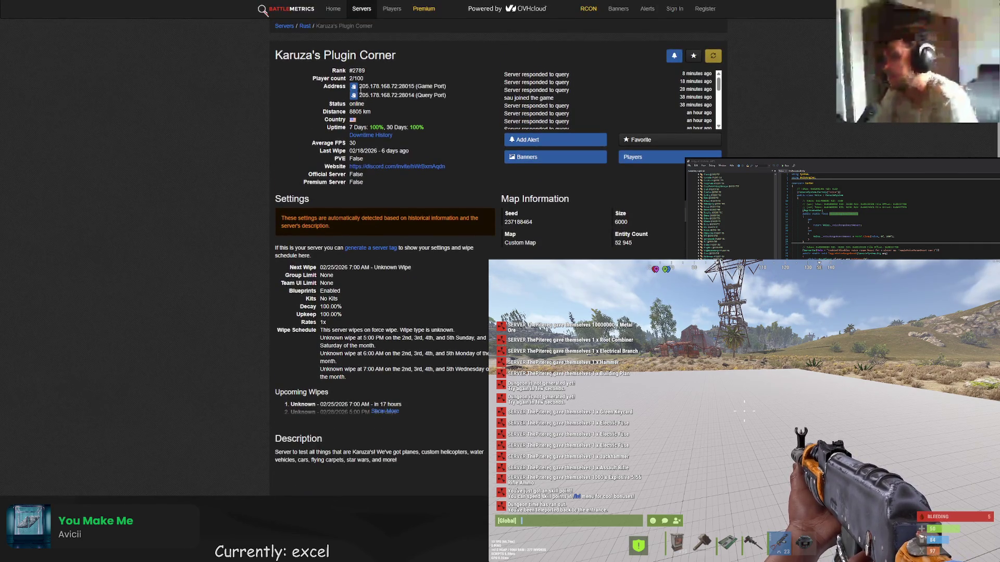
pyautogui.scroll(-2, 371, 93)
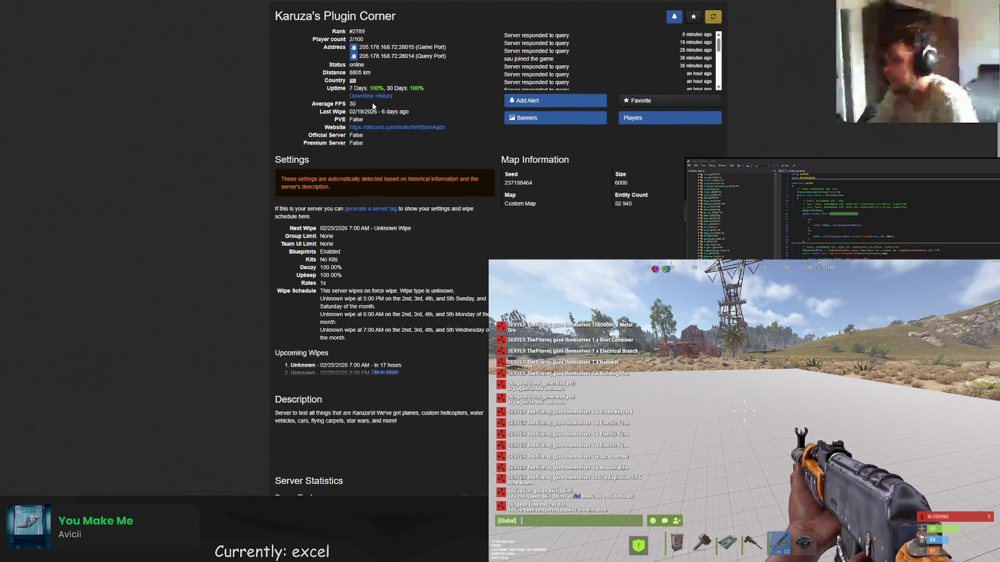
pyautogui.scroll(2, 372, 102)
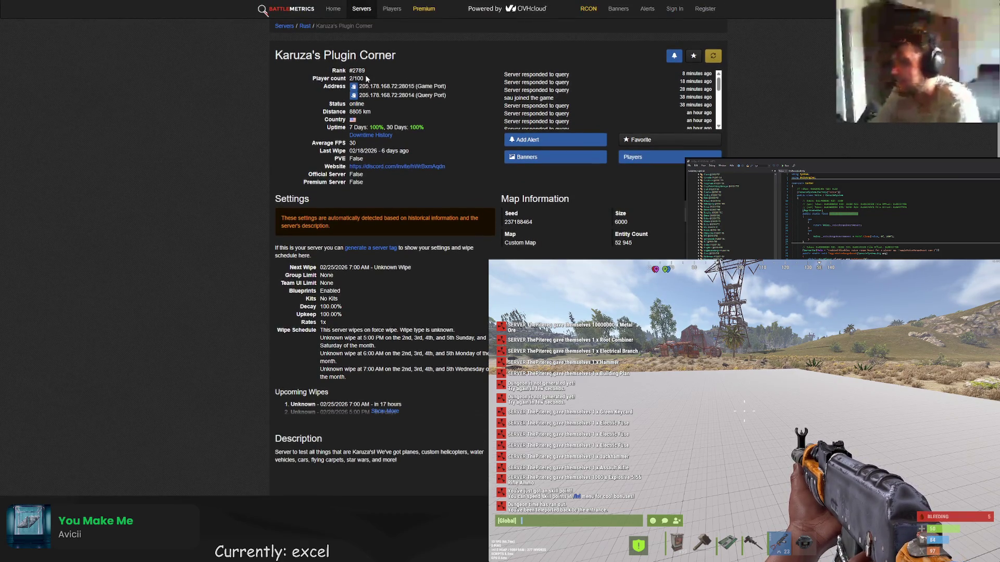
pyautogui.moveTo(415, 87); pyautogui.dragTo(359, 86)
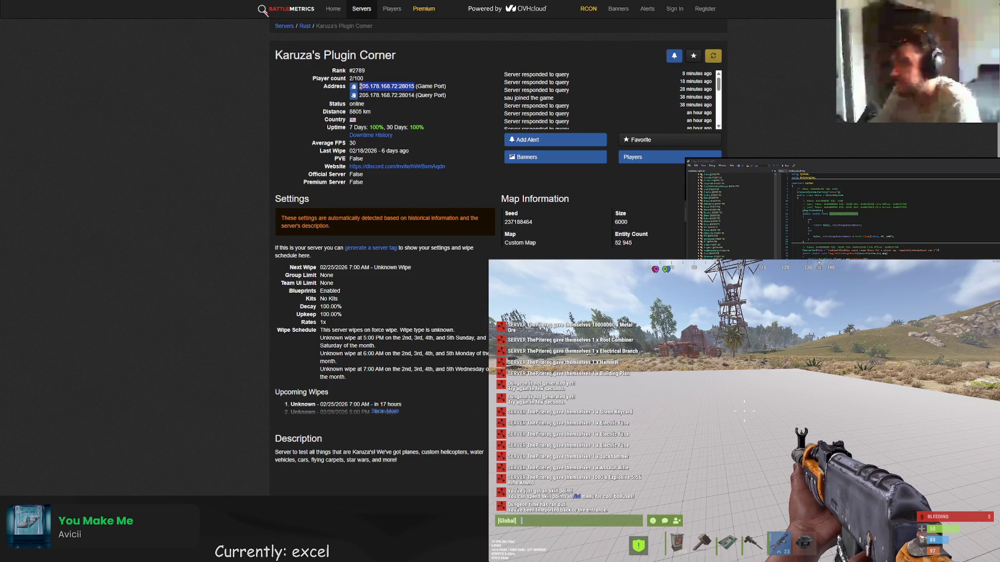
pyautogui.hotkey('alt', 'Tab')
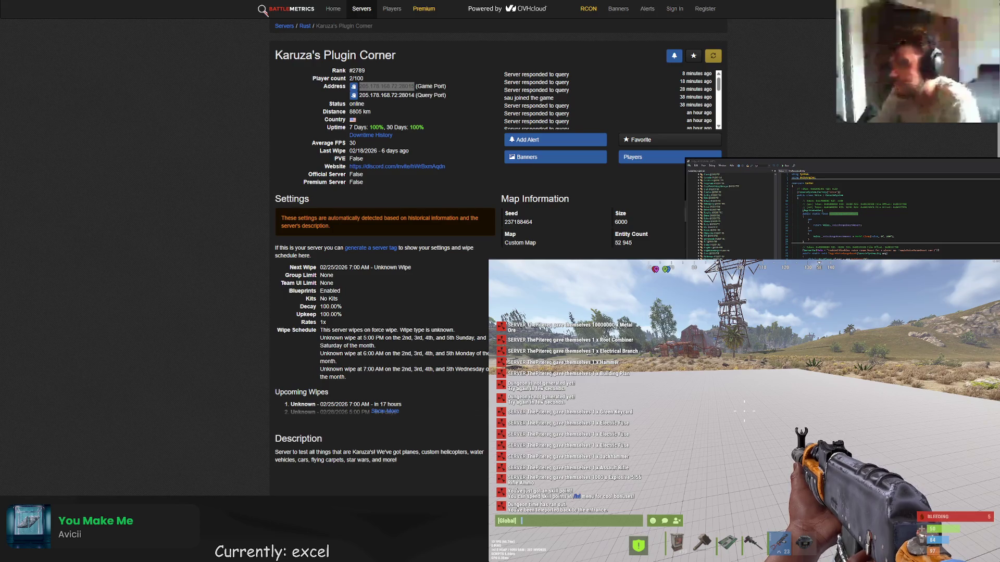
pyautogui.hotkey('ctrl', 'Tab')
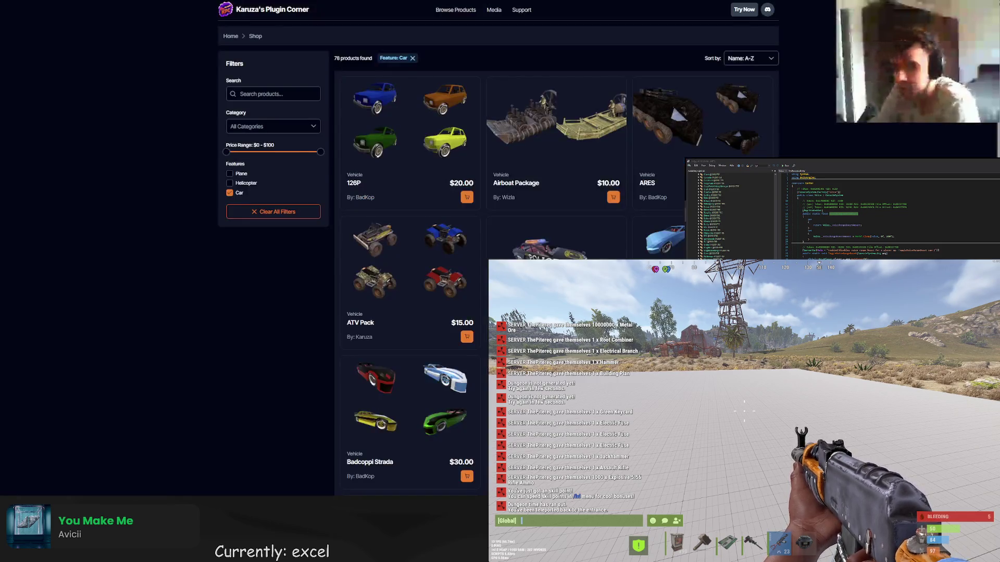
# - Switch from the car shop back to the PvRust.eu 2.0 Rework spreadsheet's Skills tab
pyautogui.hotkey('ctrl', 'Tab')
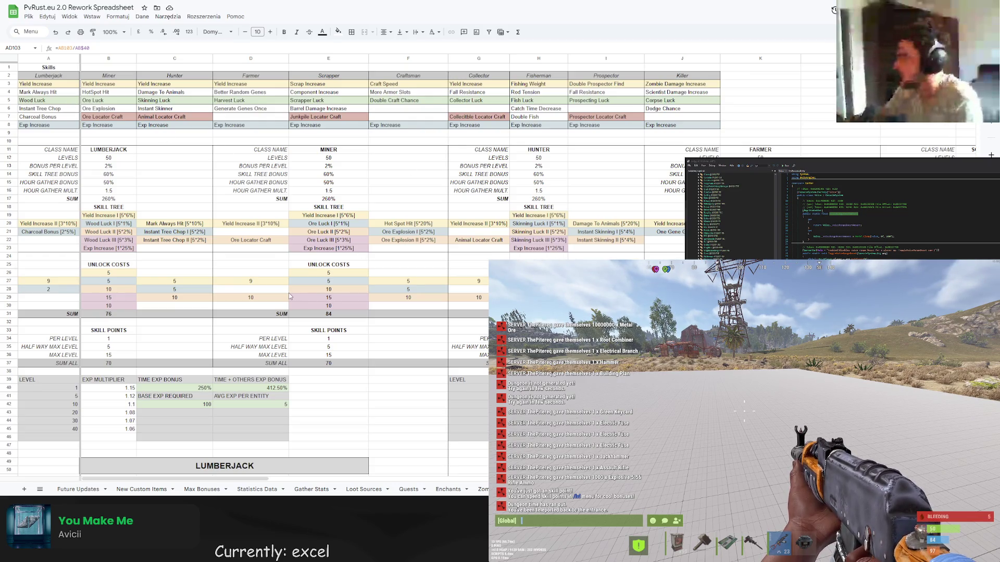
# - Equip the assault rifle from hotbar slot 5, check the inventory, and reopen the global chat
pyautogui.press('Escape')
pyautogui.press('4')
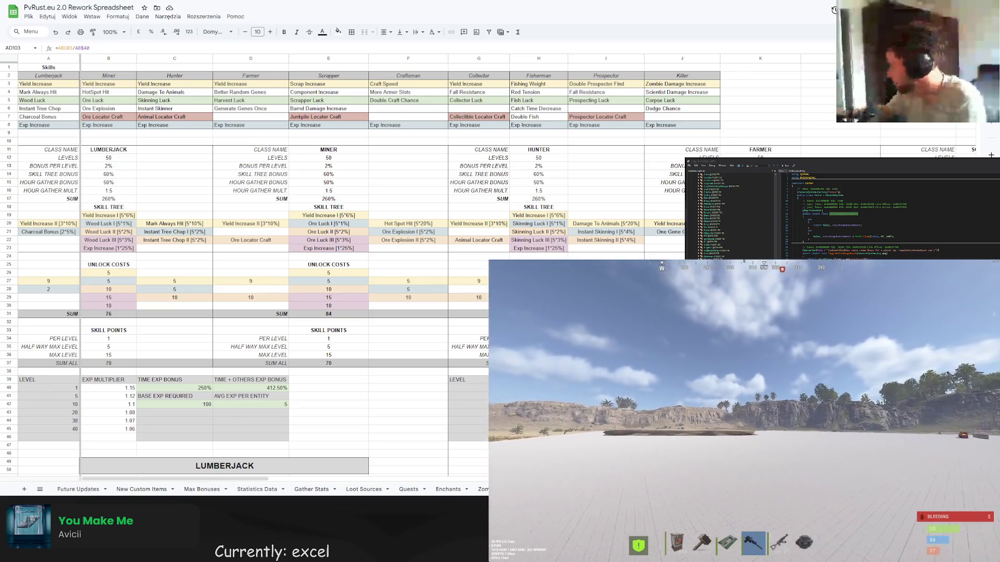
pyautogui.press('5')
pyautogui.press('Tab')
pyautogui.press('Tab')
pyautogui.press('Tab')
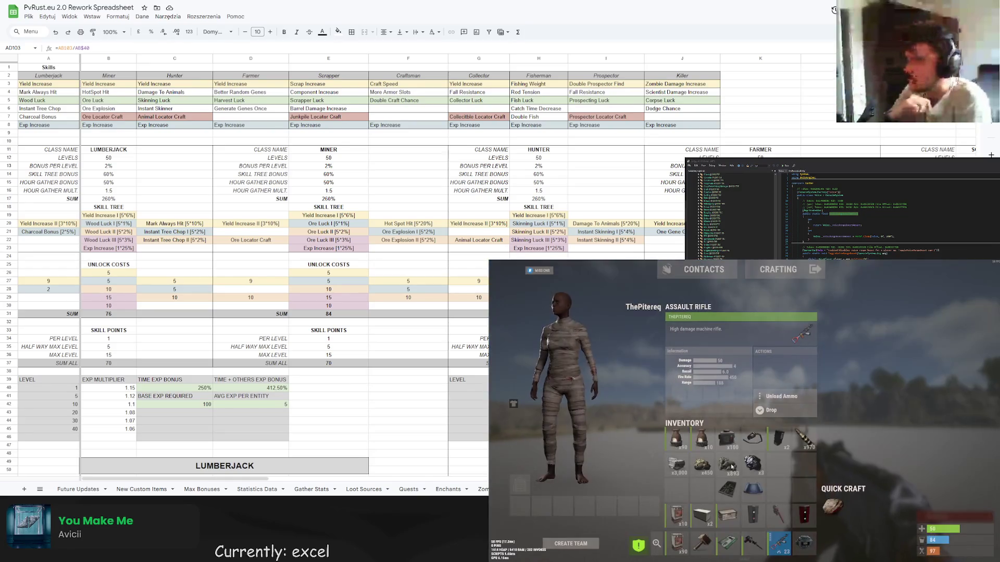
pyautogui.press('Tab')
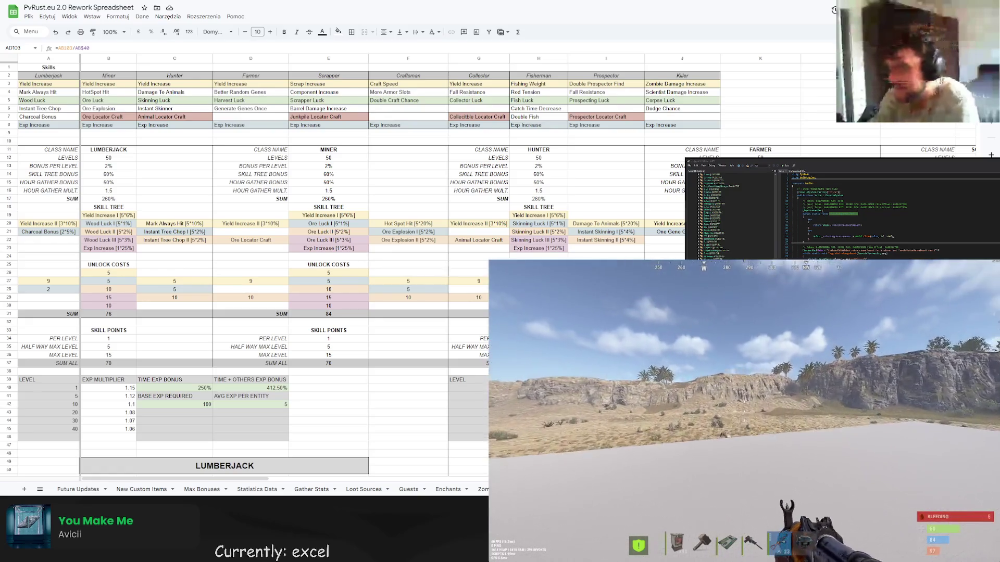
pyautogui.press('Return')
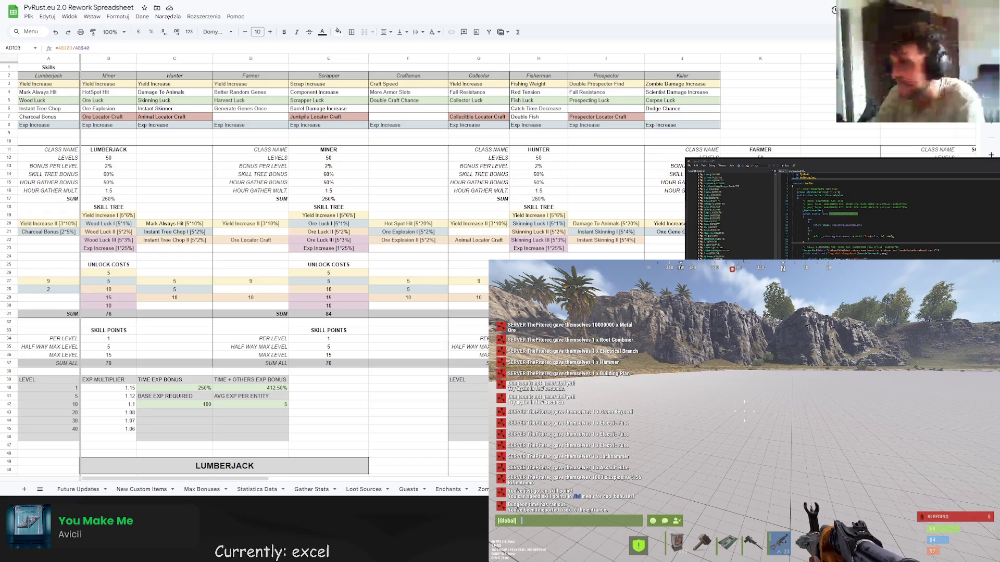
pyautogui.press('Escape')
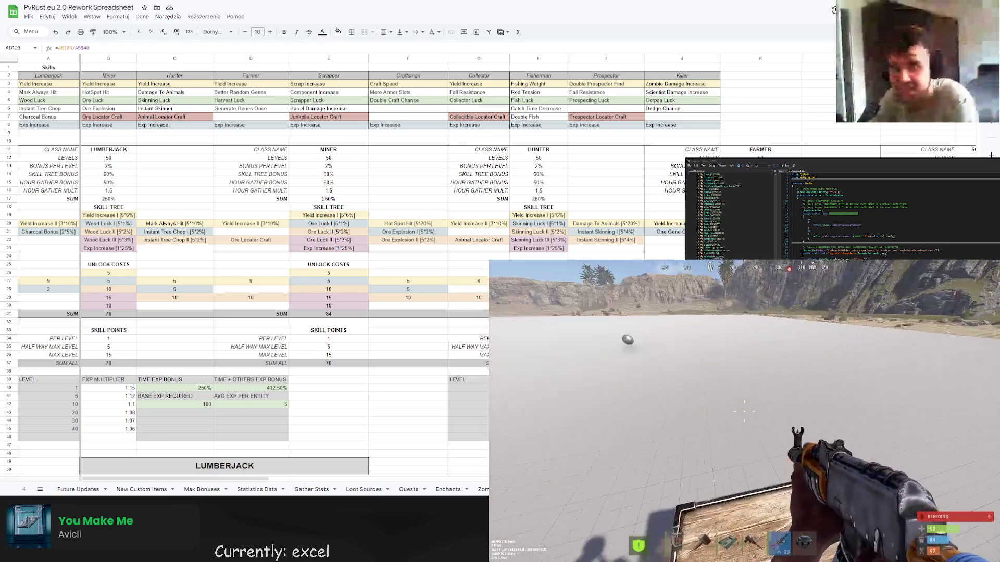
pyautogui.press('Return')
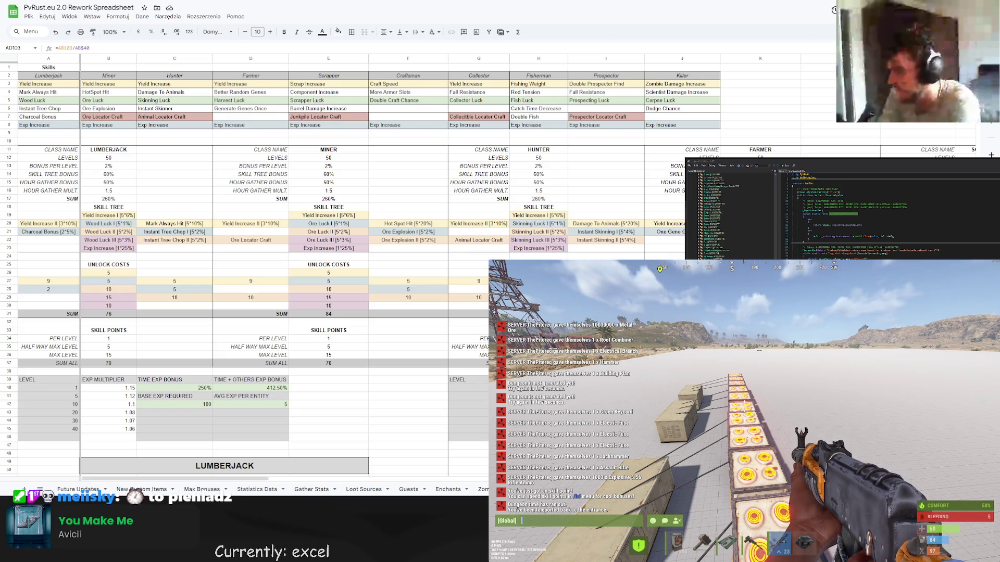
pyautogui.hotkey('ctrl', 'BackSpace')
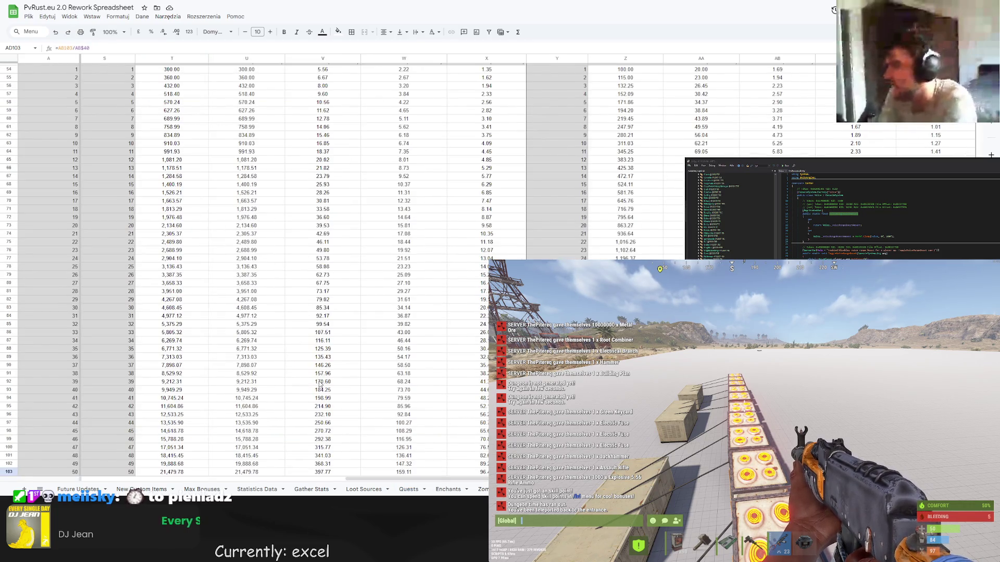
# - Step through the Loot Sources, Quests and Enchants sheets to the blank sheet after Enchants
pyautogui.scroll(-2, 293, 334)
pyautogui.click(364, 489)
pyautogui.click(409, 490)
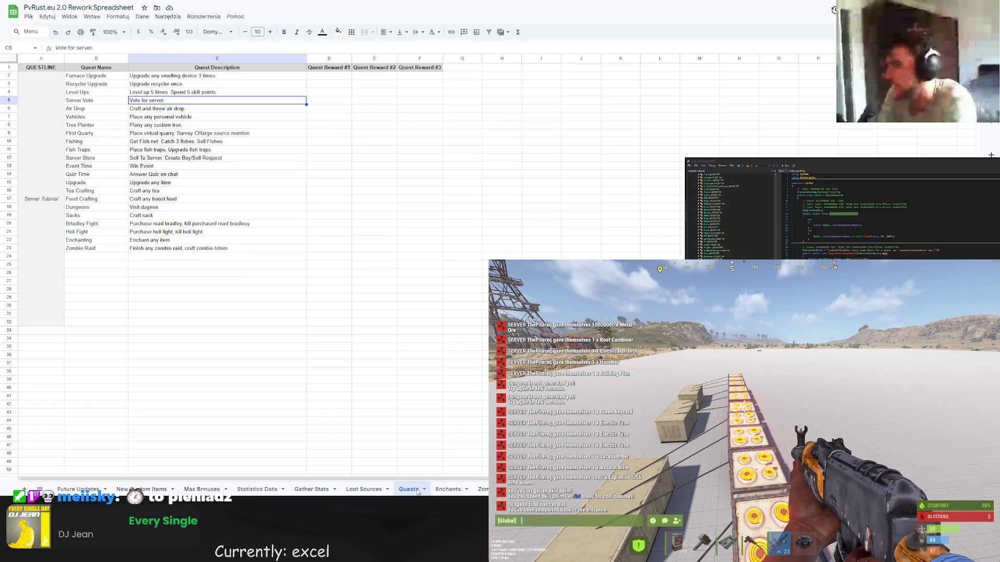
pyautogui.click(448, 490)
pyautogui.click(482, 490)
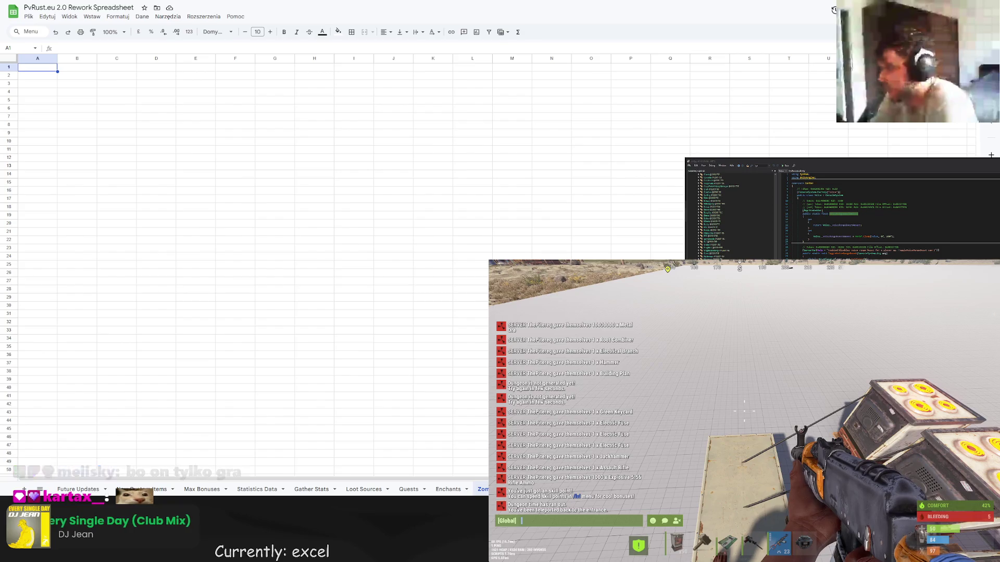
# - Cycle through New Custom Items, Max Bonuses, Statistics Data, Gather Stats and Loot Sources to Quests; close Rust's chat
pyautogui.click(156, 363)
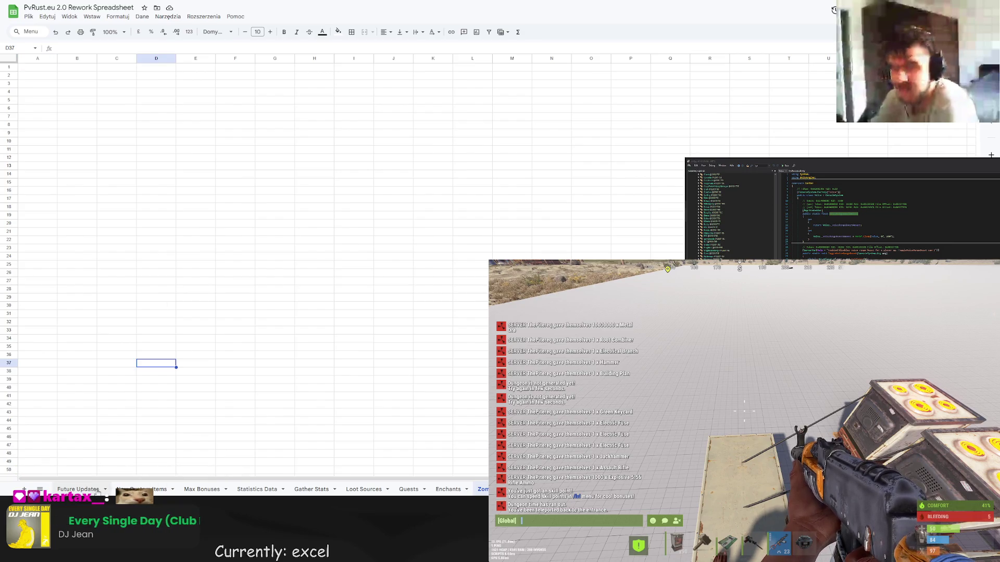
pyautogui.click(151, 489)
pyautogui.click(212, 490)
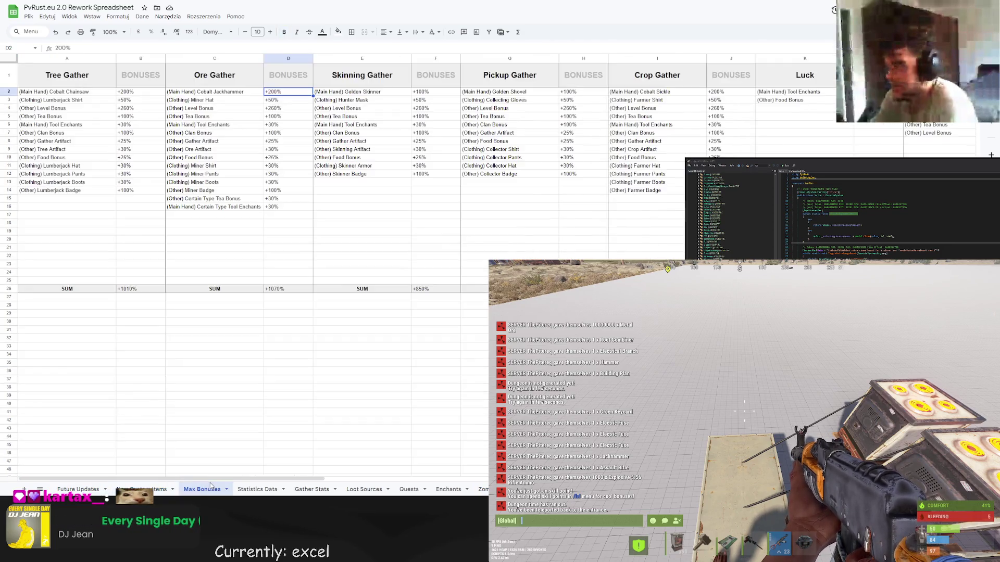
pyautogui.click(258, 490)
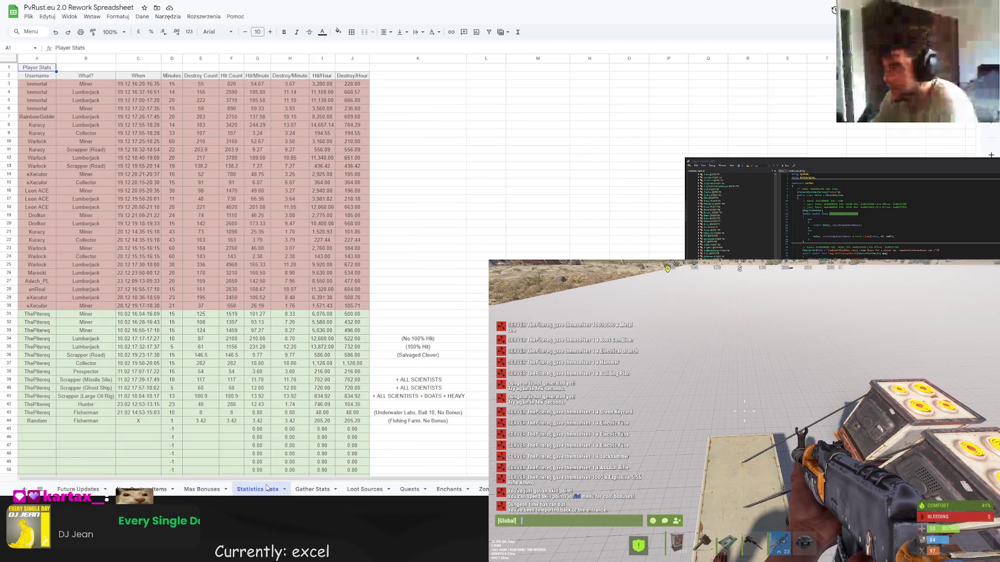
pyautogui.click(311, 490)
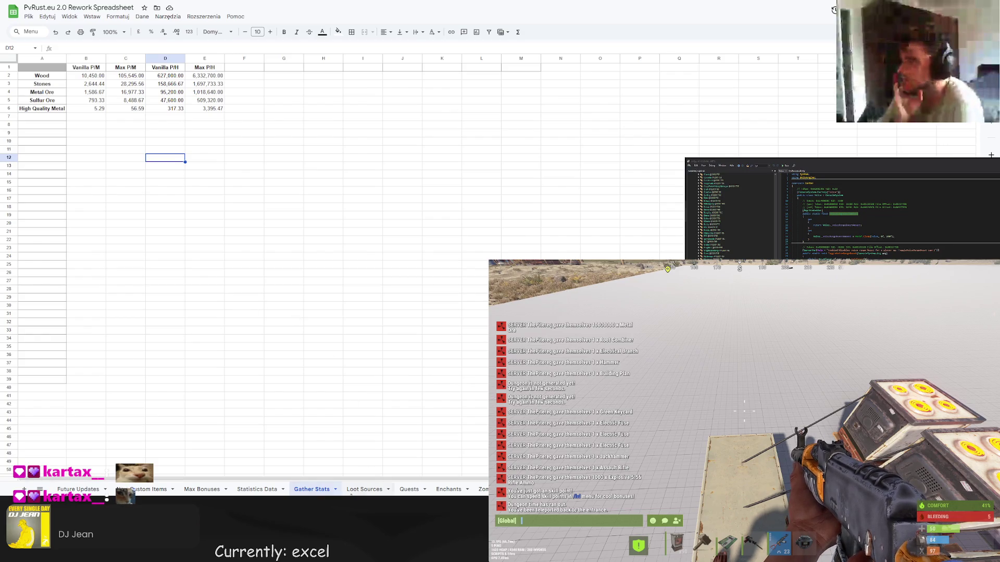
pyautogui.click(360, 489)
pyautogui.click(419, 488)
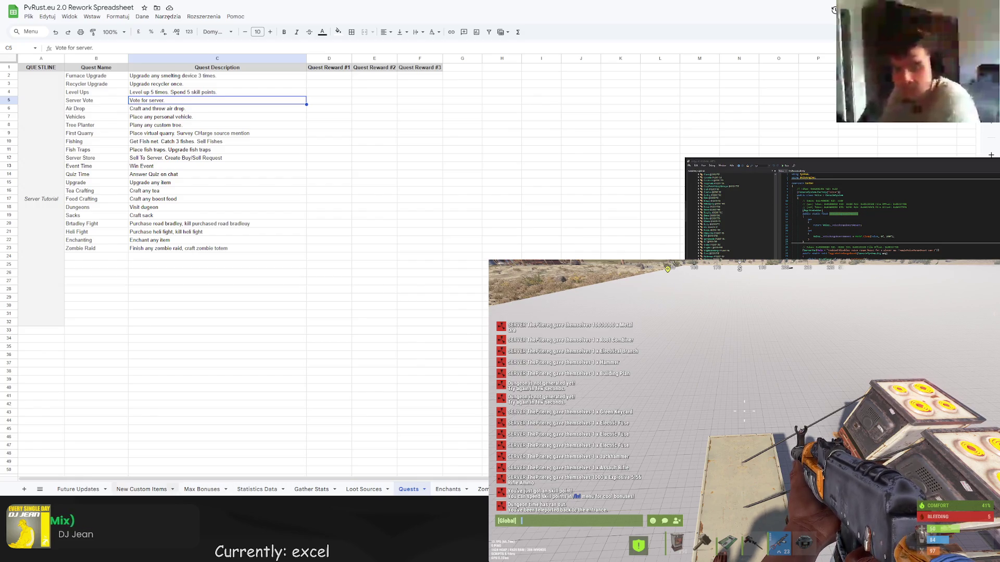
pyautogui.press('Escape')
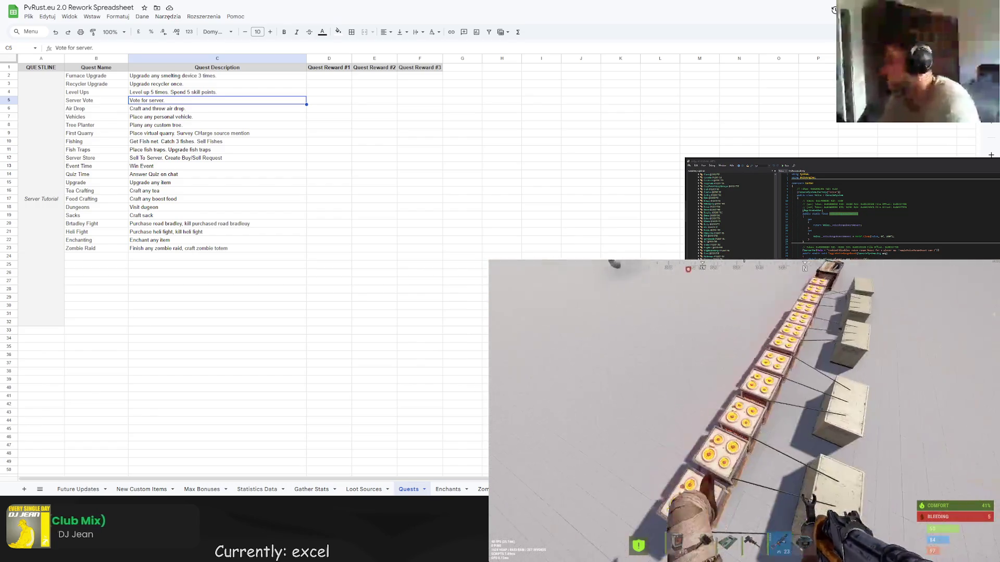
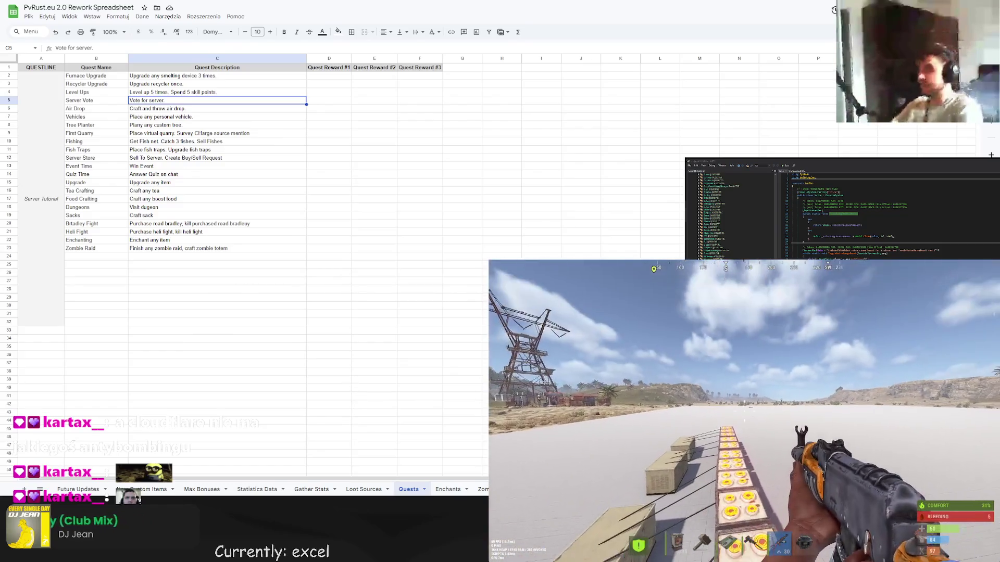
# - Leave the game chat and search Google for 'mikrotik' in a new tab
pyautogui.press('Return')
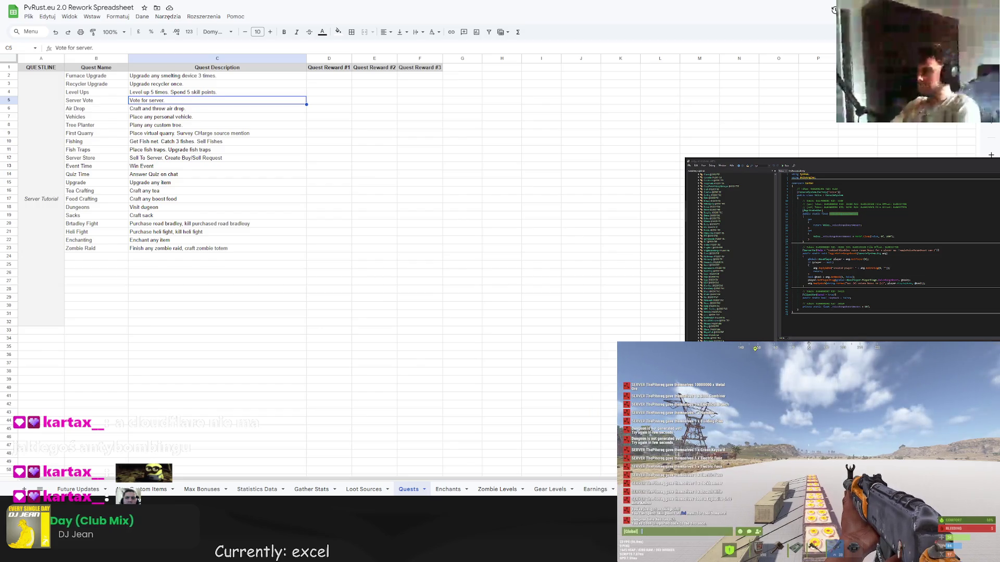
pyautogui.click(239, 290)
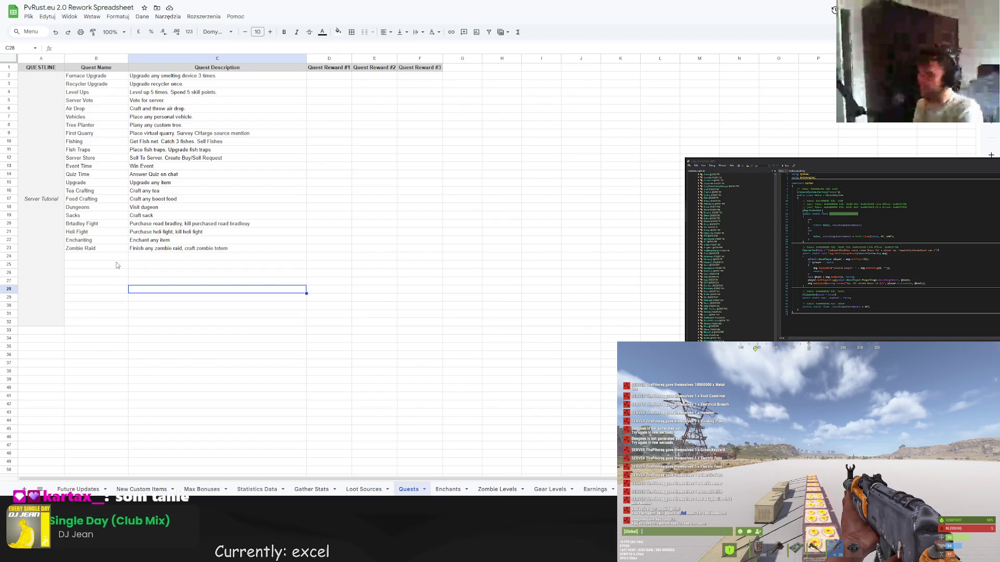
pyautogui.hotkey('ctrl', 't')
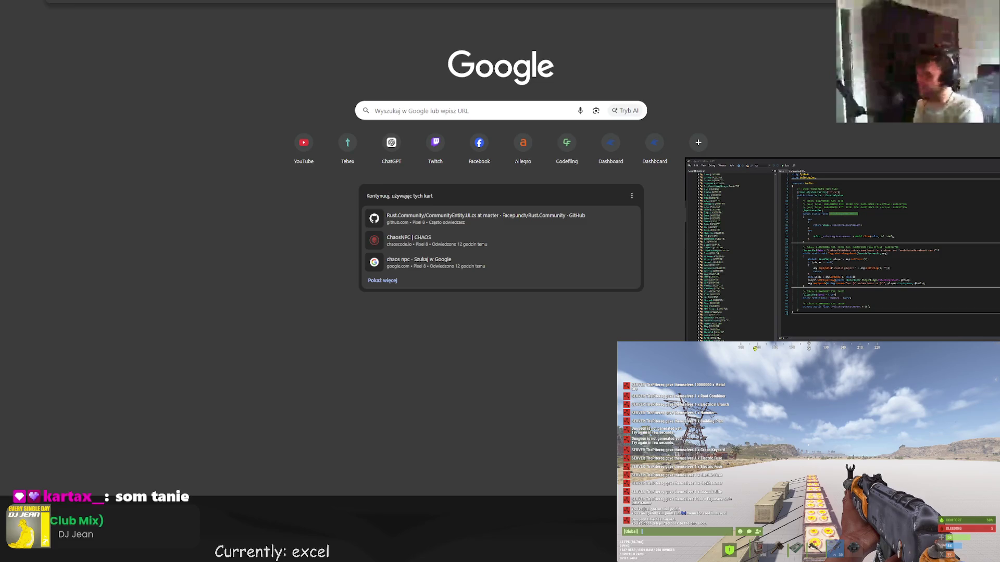
pyautogui.write('mikrotik')
pyautogui.press('Return')
# - Scroll the results and open the X-KOM 'Routery MikroTik' listing
pyautogui.scroll(-2, 182, 130)
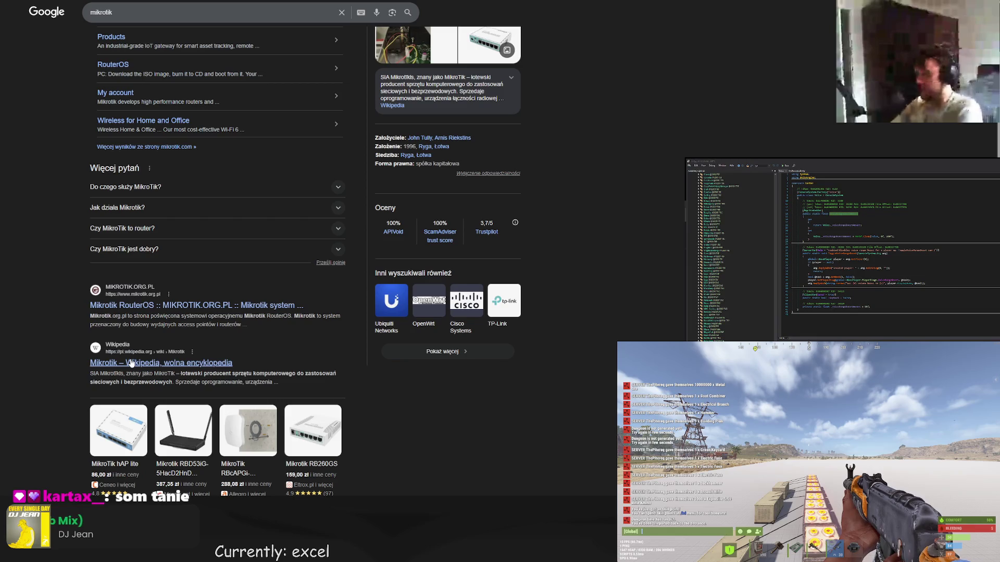
pyautogui.scroll(-3, 131, 363)
pyautogui.moveTo(149, 297)
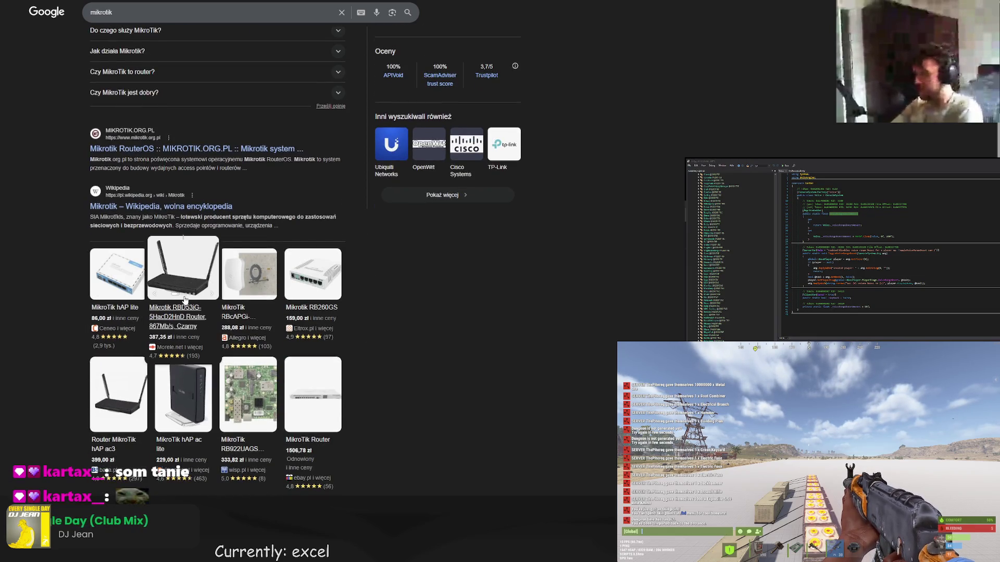
pyautogui.scroll(-4, 185, 300)
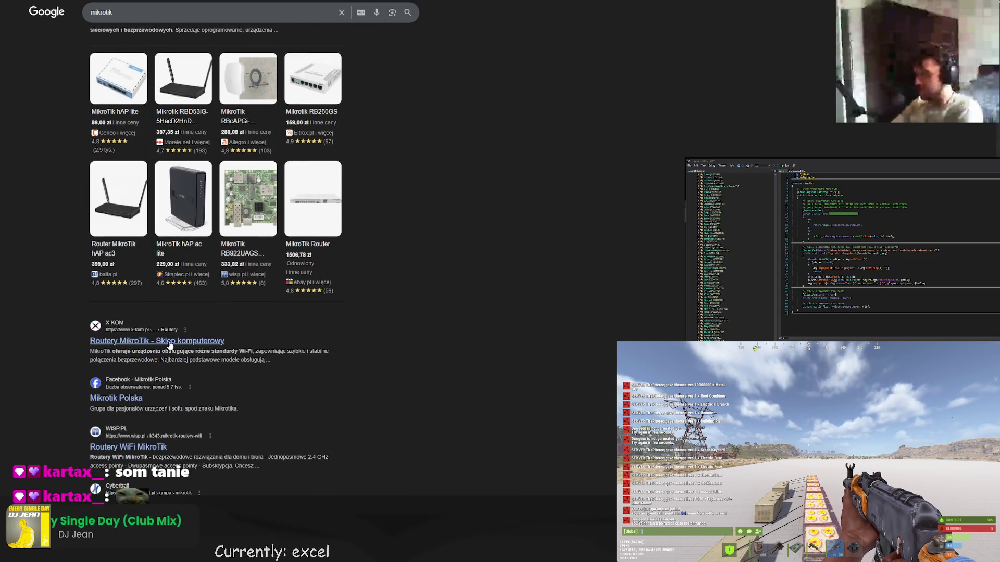
pyautogui.click(170, 342)
# - Scroll through the x-kom MikroTik router listings and their prices
pyautogui.scroll(-5, 404, 356)
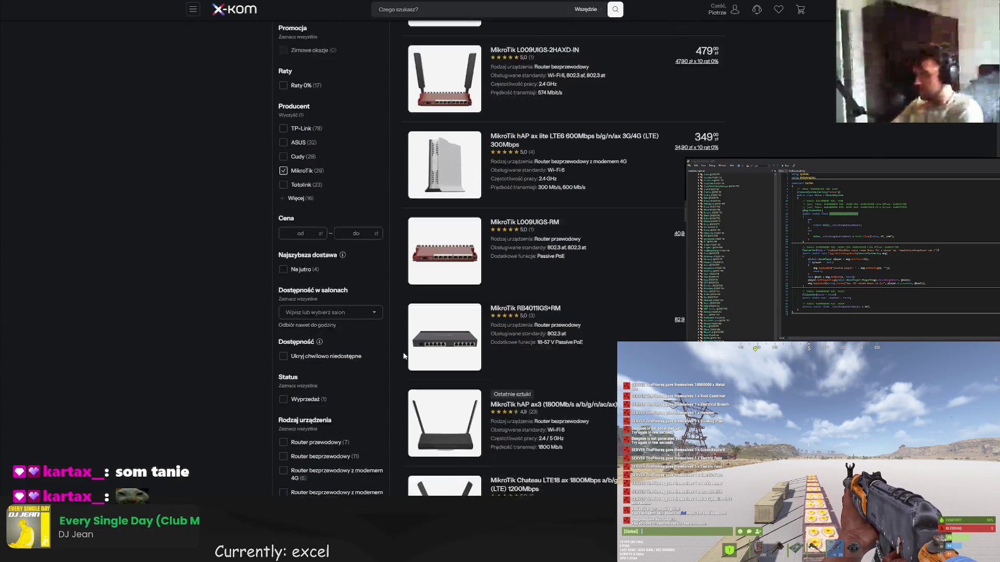
pyautogui.scroll(-5, 414, 336)
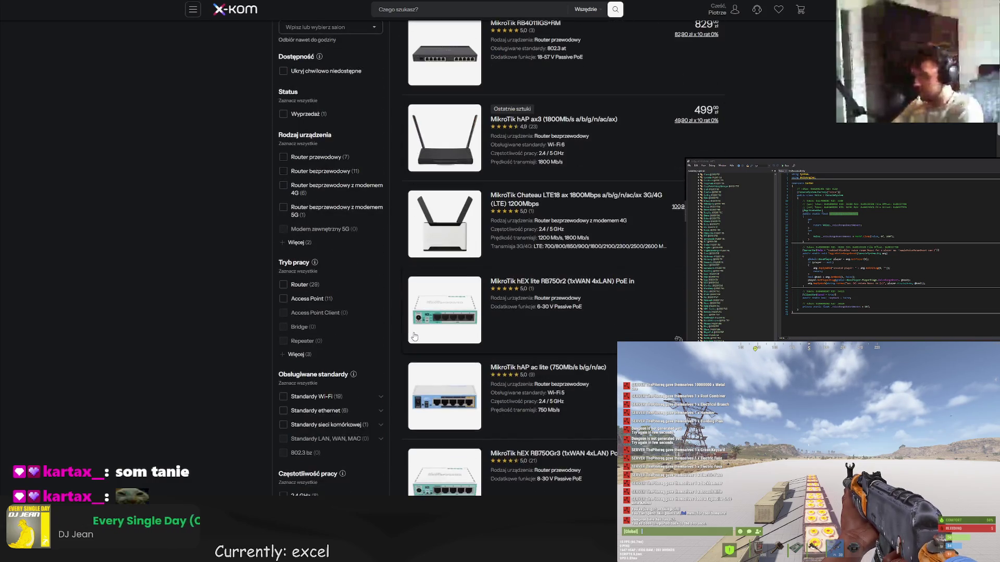
pyautogui.scroll(-4, 414, 336)
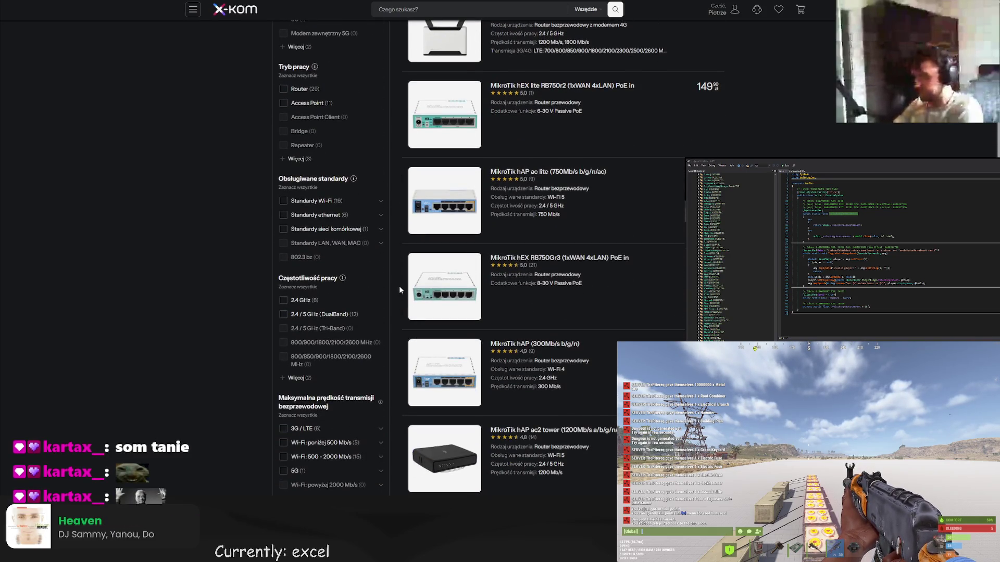
pyautogui.scroll(-4, 443, 310)
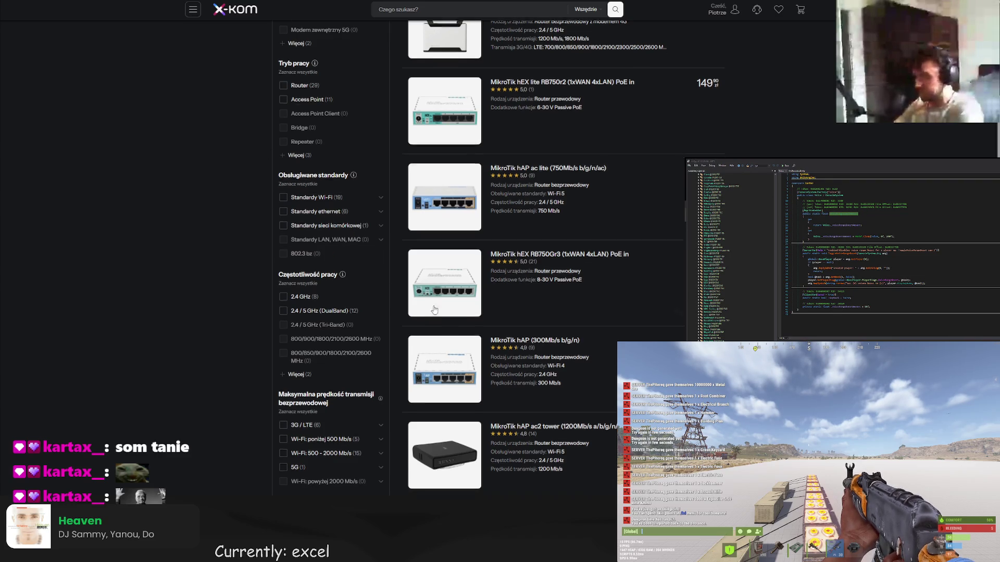
pyautogui.scroll(-5, 443, 305)
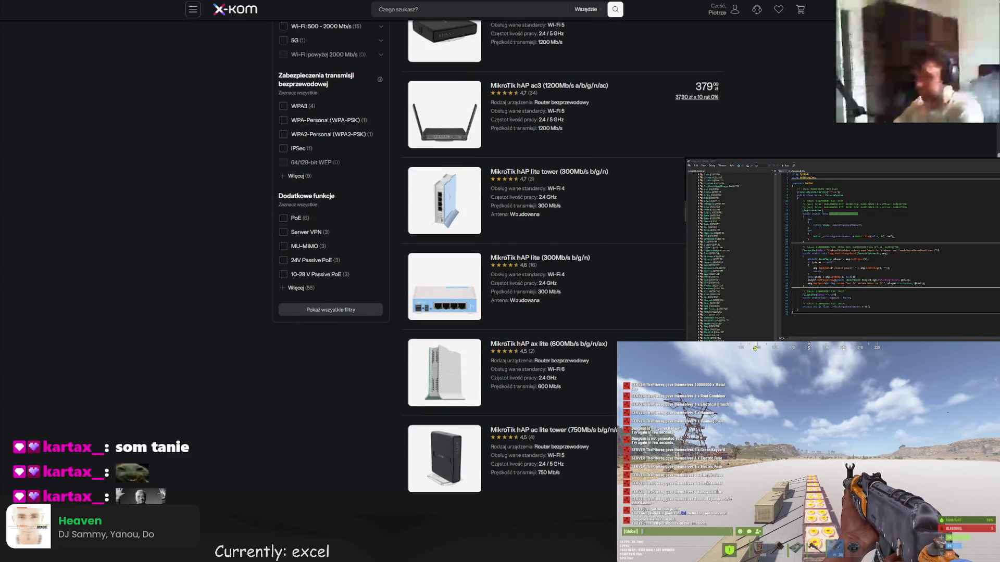
# - Return to the Google 'mikrotik' results and scroll through them
pyautogui.hotkey('alt', 'Left')
pyautogui.scroll(-3, 218, 221)
pyautogui.scroll(8, 199, 215)
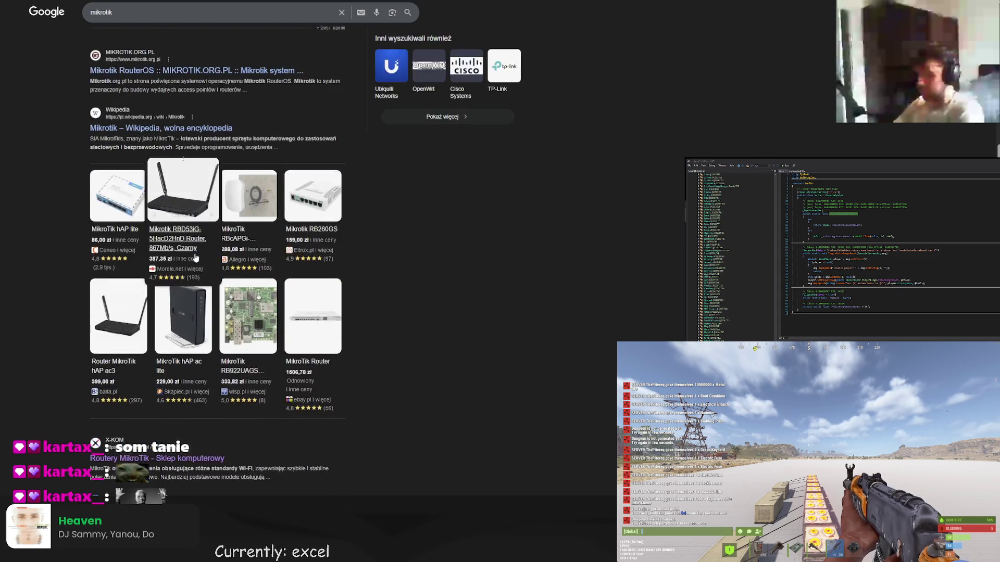
pyautogui.scroll(4, 196, 254)
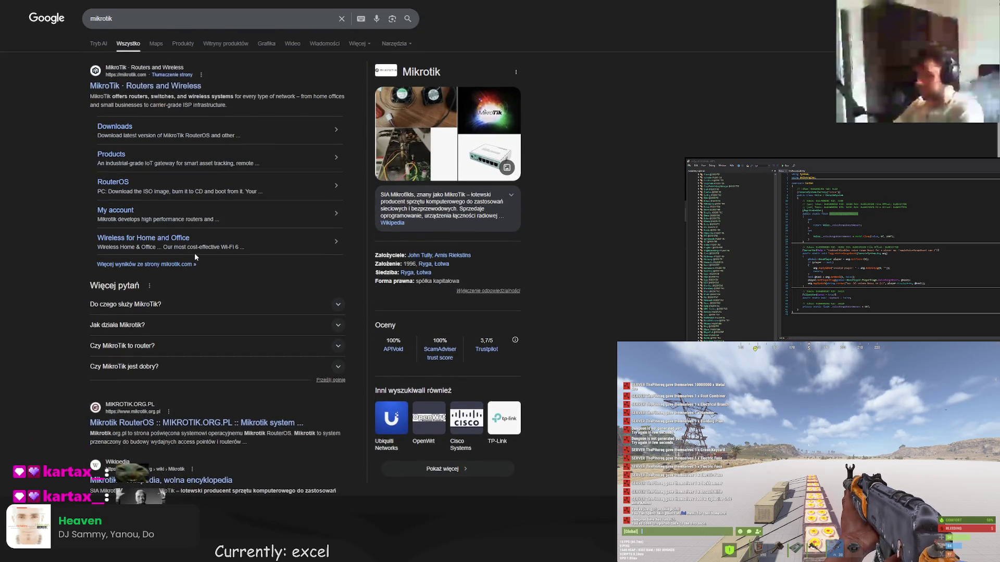
pyautogui.hotkey('alt', 'Left')
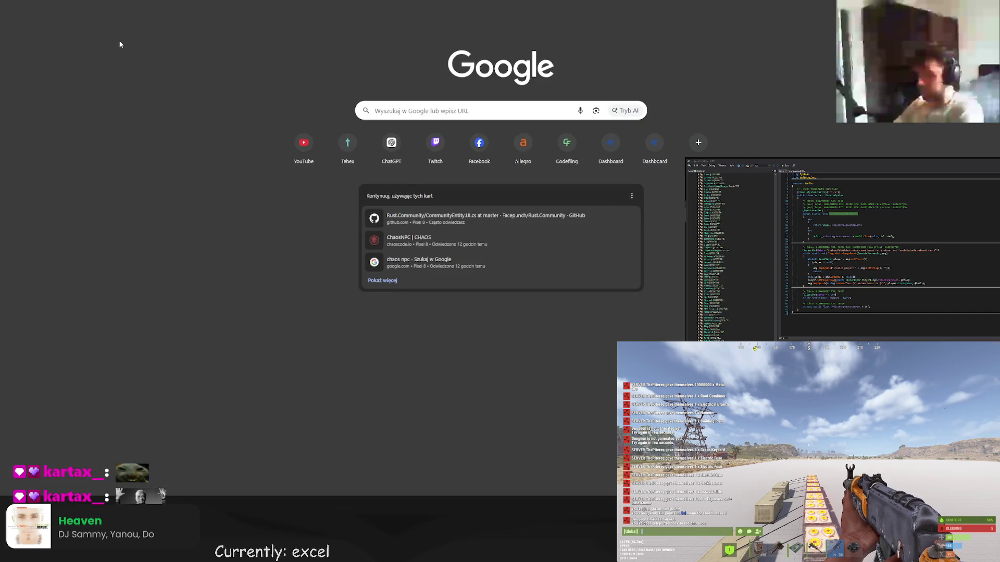
pyautogui.hotkey('alt', 'Right')
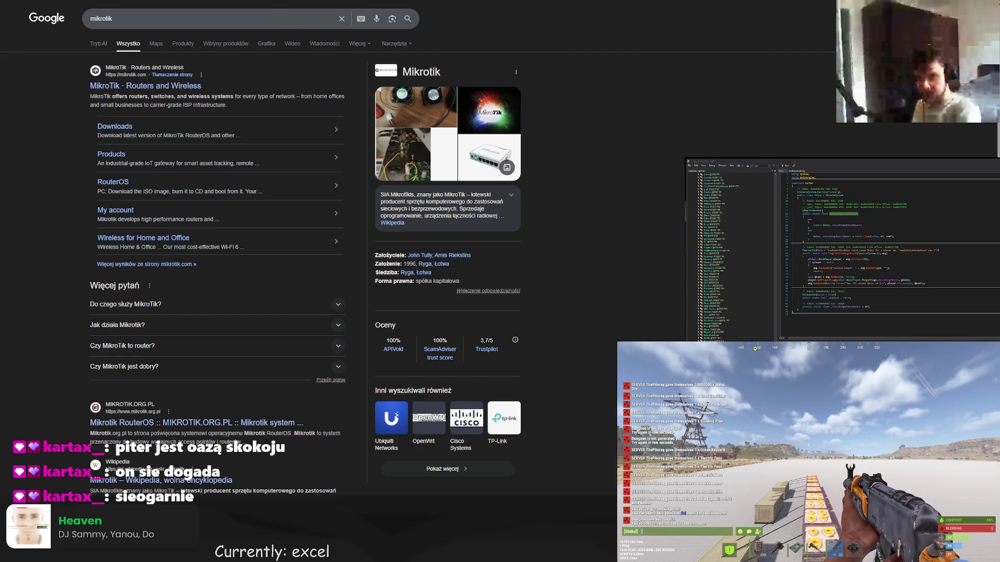
pyautogui.doubleClick(101, 18)
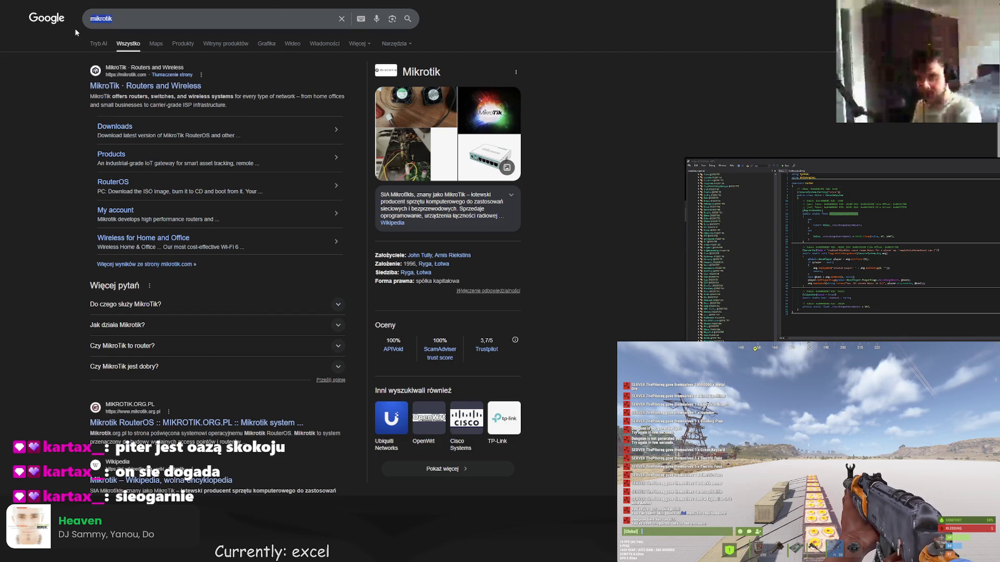
# - Search Google for 'gsk', then refine the query to 'gsk hosting'
pyautogui.write('gsk')
pyautogui.press('Return')
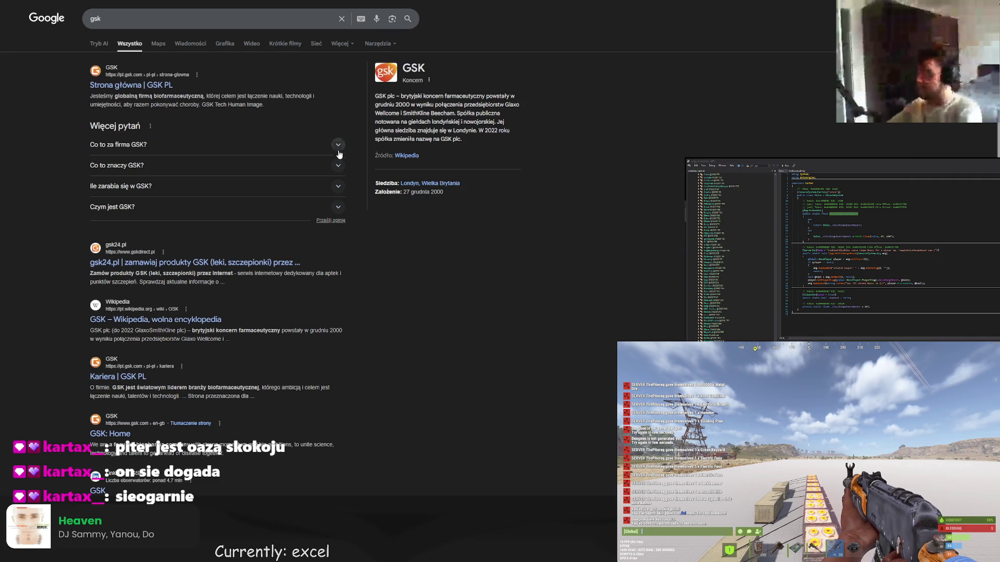
pyautogui.click(127, 13)
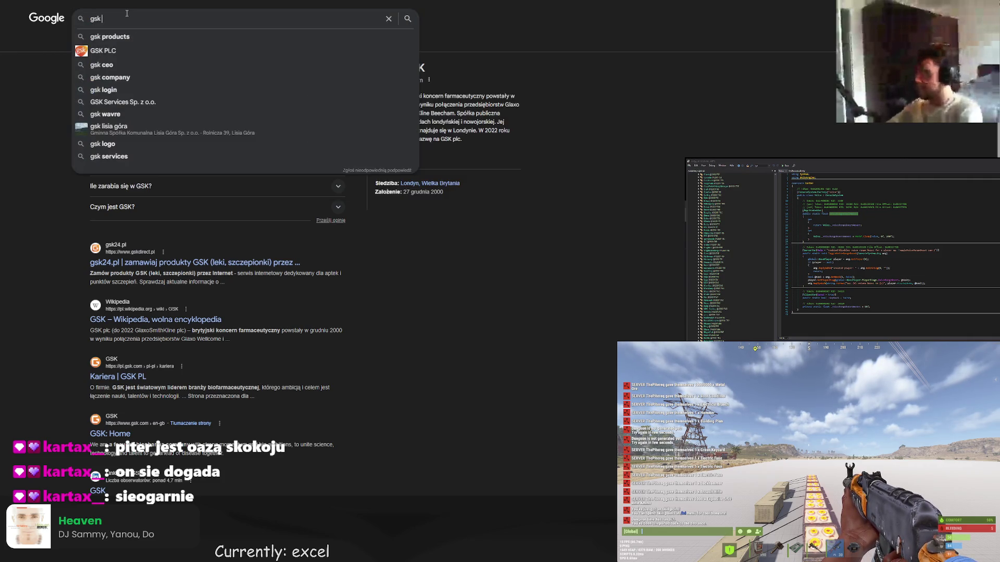
pyautogui.write(' hosting')
pyautogui.press('Return')
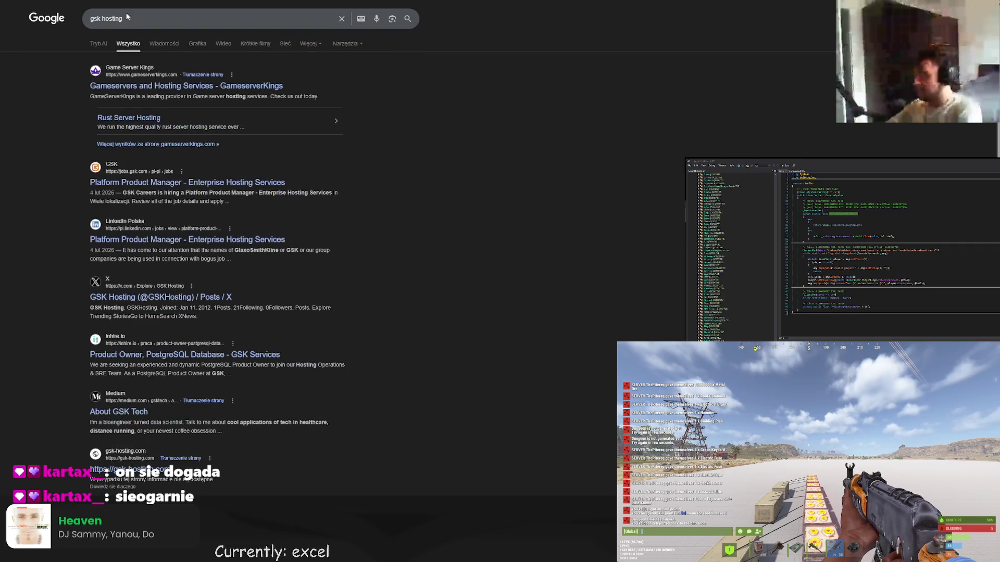
# - Open the GameserverKings site from the results, go back, and open it again
pyautogui.click(167, 87)
pyautogui.scroll(-4, 218, 156)
pyautogui.scroll(1, 226, 173)
pyautogui.scroll(4, 226, 172)
pyautogui.hotkey('alt', 'Left')
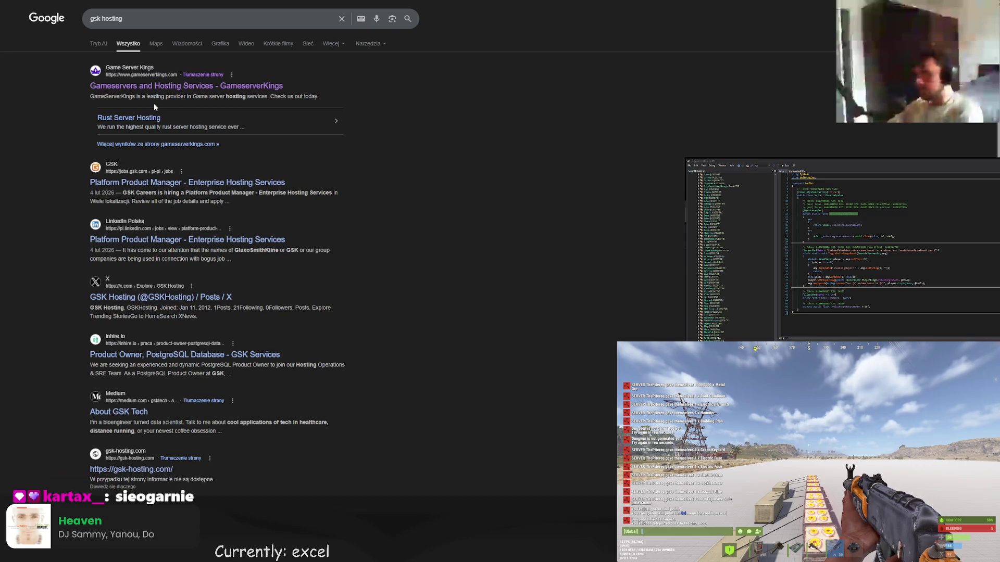
pyautogui.click(156, 87)
# - Read through the GameServerKings Terms of Service page, then go back
pyautogui.scroll(-8, 508, 443)
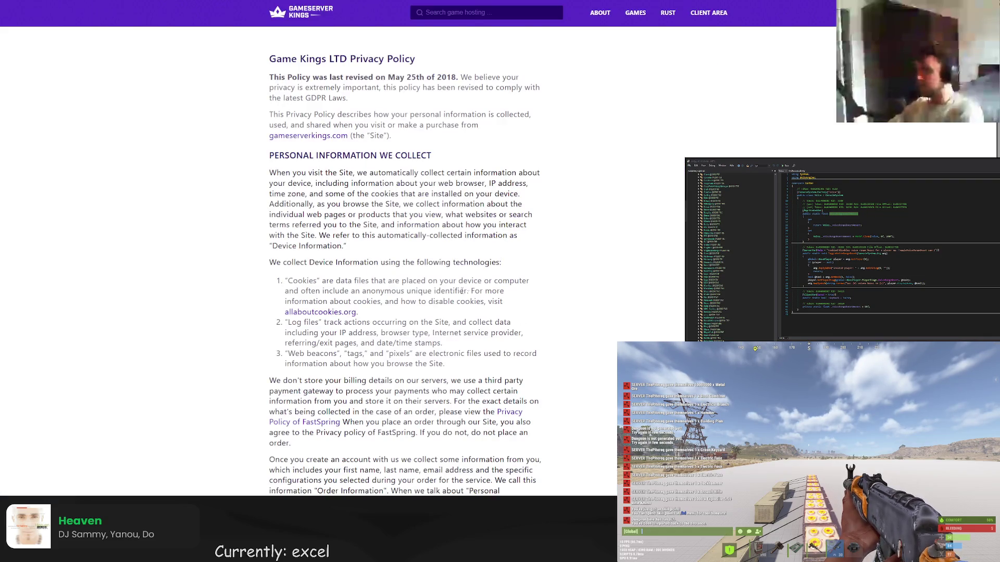
pyautogui.scroll(-10, 365, 229)
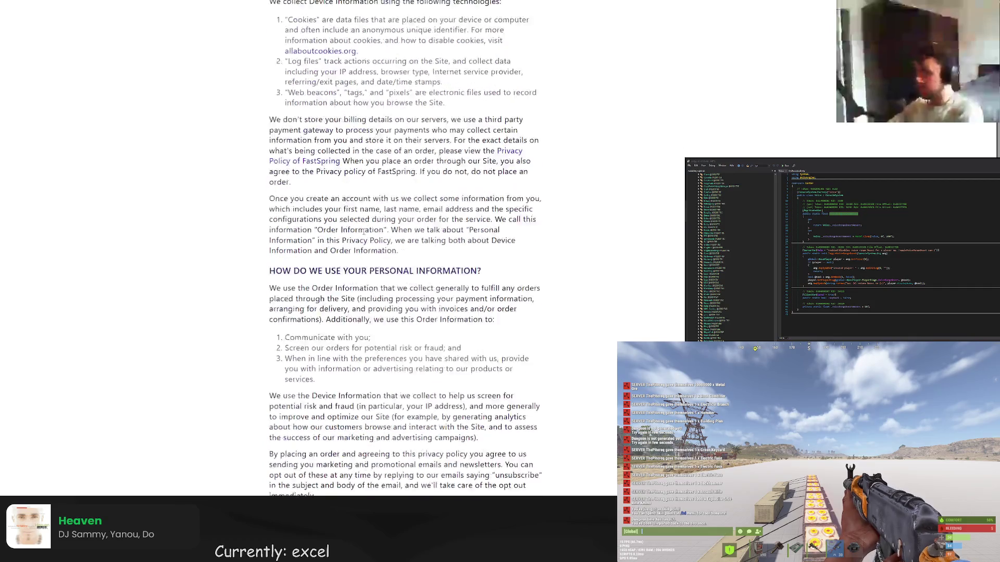
pyautogui.scroll(-15, 363, 232)
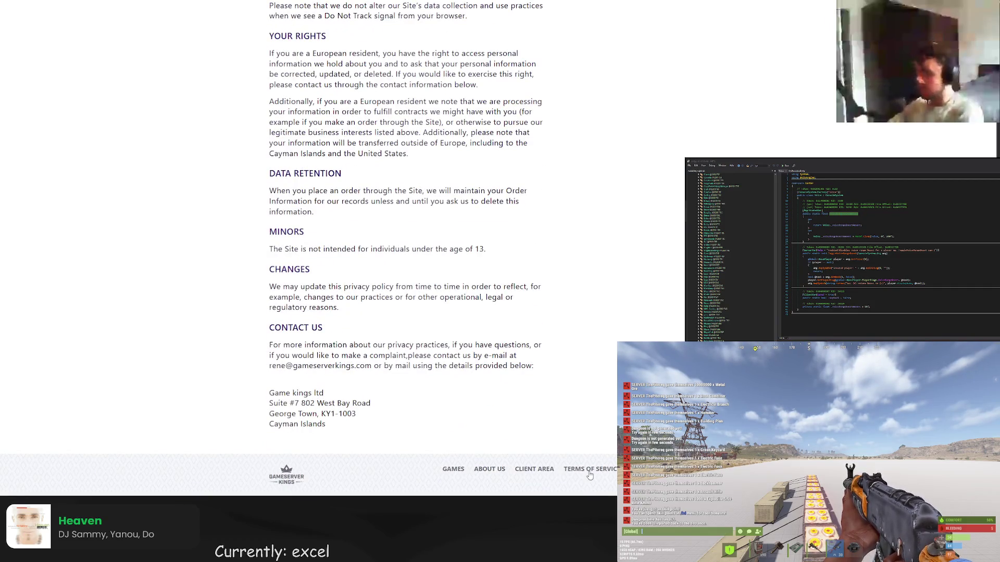
pyautogui.click(589, 471)
pyautogui.scroll(-12, 472, 345)
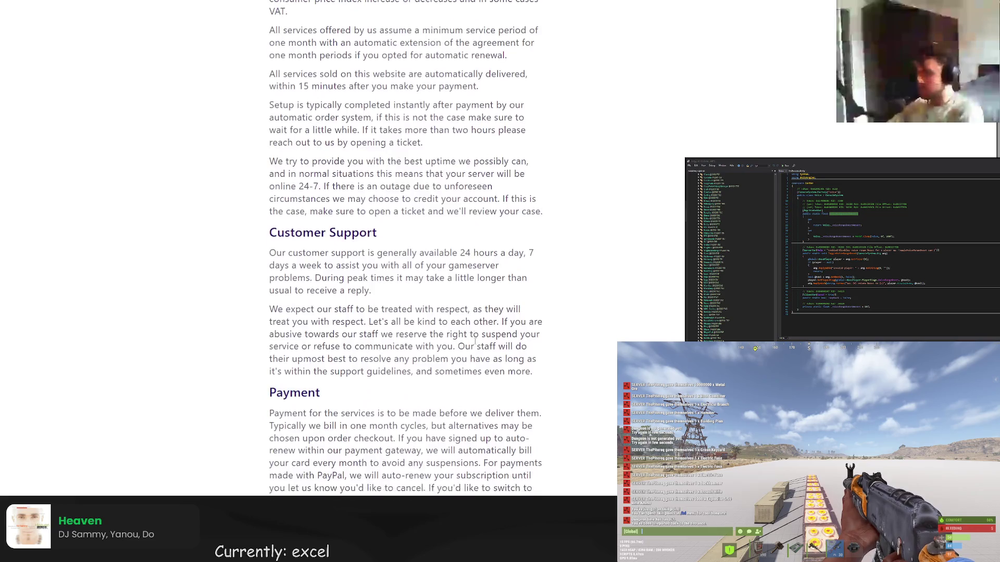
pyautogui.scroll(-13, 472, 345)
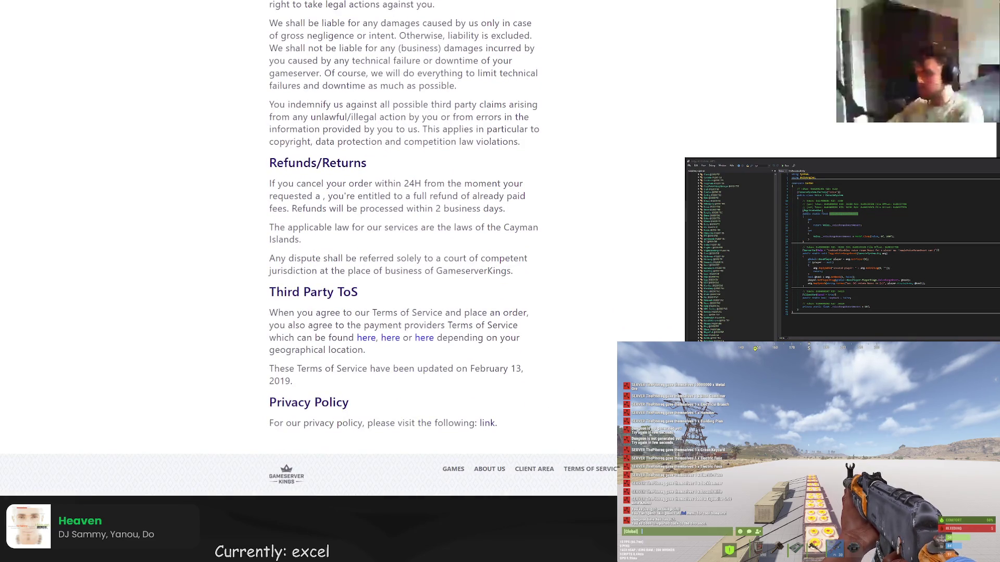
pyautogui.hotkey('alt', 'Left')
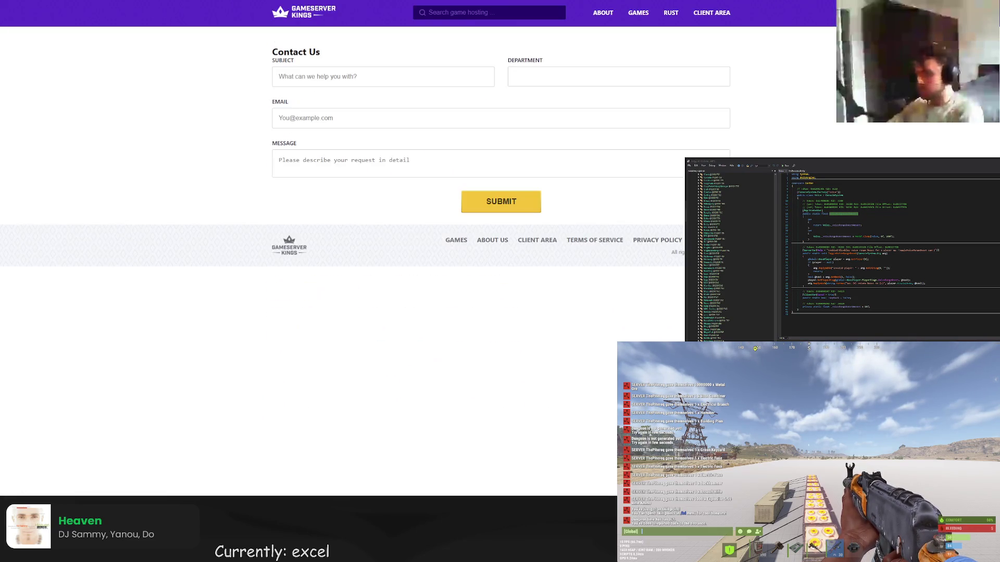
# - Open the About GameServerKings page, then the Game Kings LTD privacy policy
pyautogui.click(499, 243)
pyautogui.scroll(-2, 498, 245)
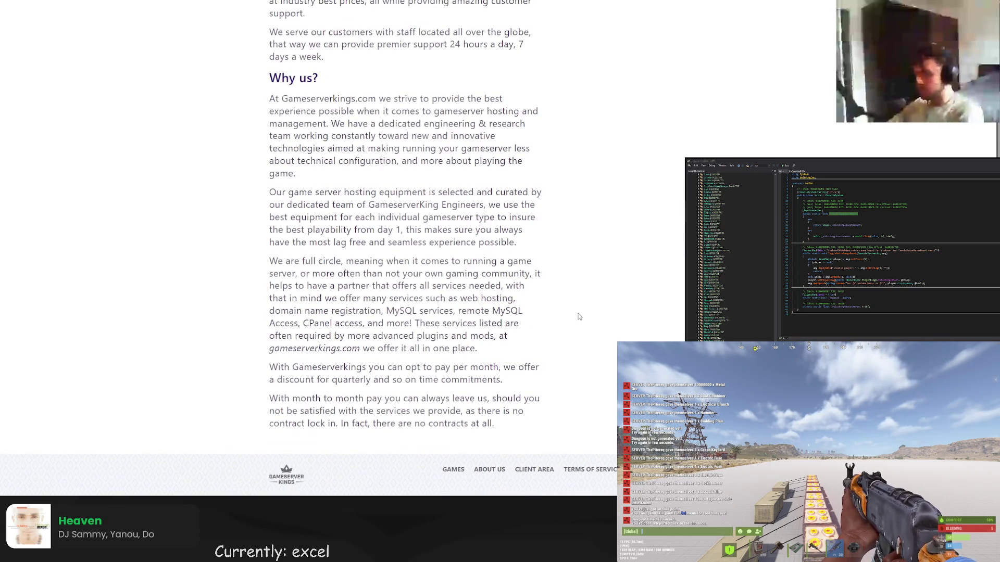
pyautogui.click(667, 469)
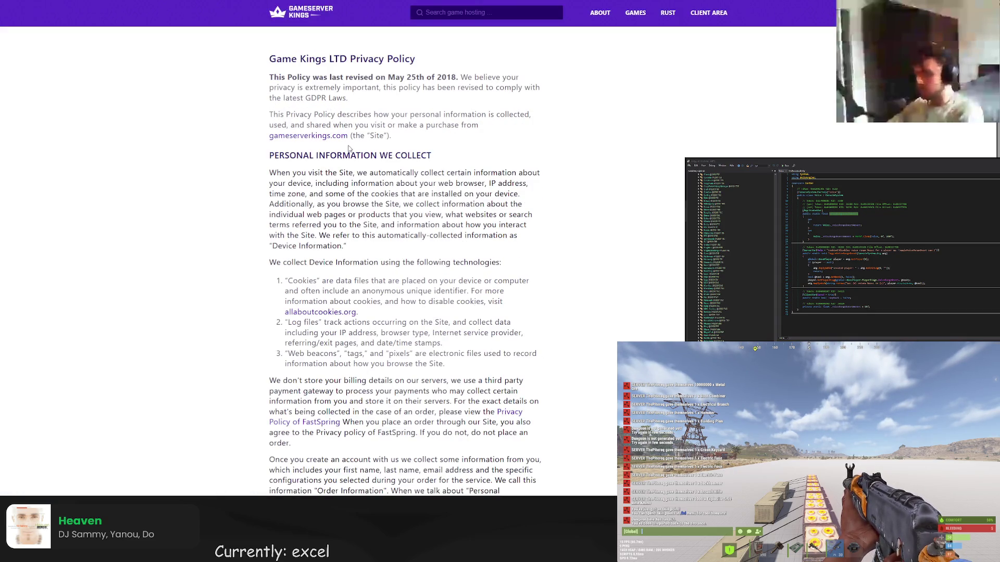
pyautogui.scroll(-5, 323, 282)
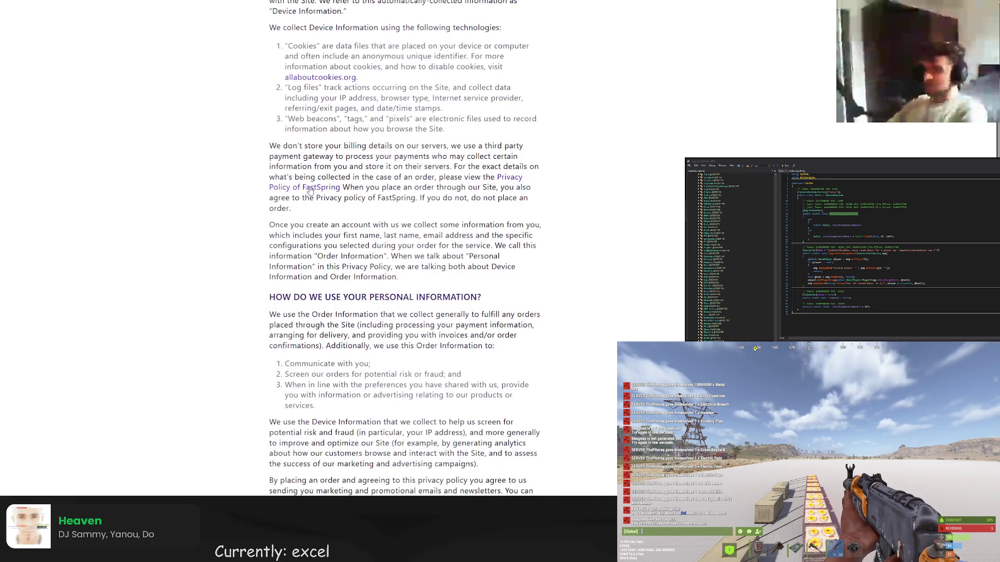
# - View FastSpring's linked privacy statement, return to the privacy policy, then close the tab
pyautogui.click(309, 188)
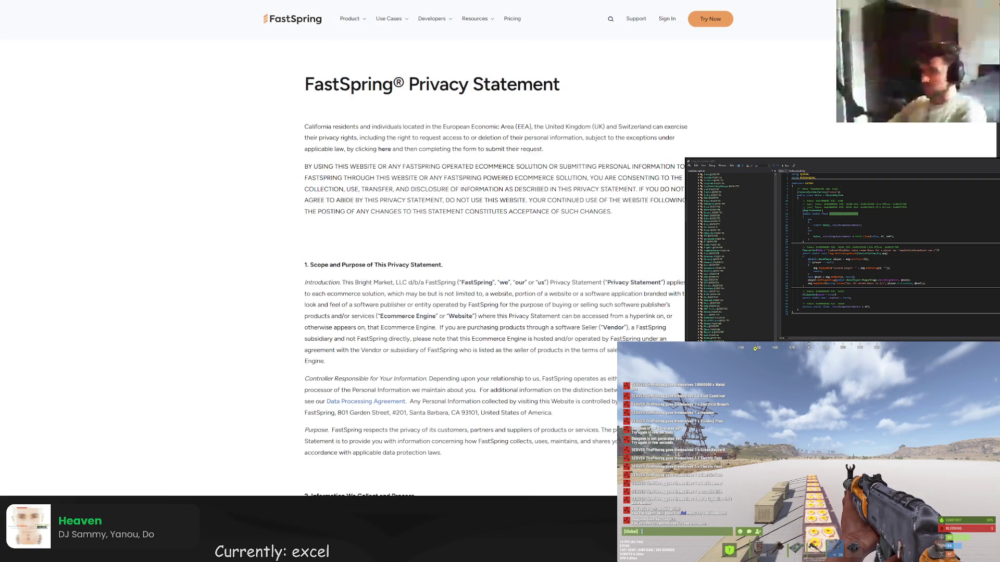
pyautogui.hotkey('alt', 'Left')
pyautogui.scroll(-3, 419, 259)
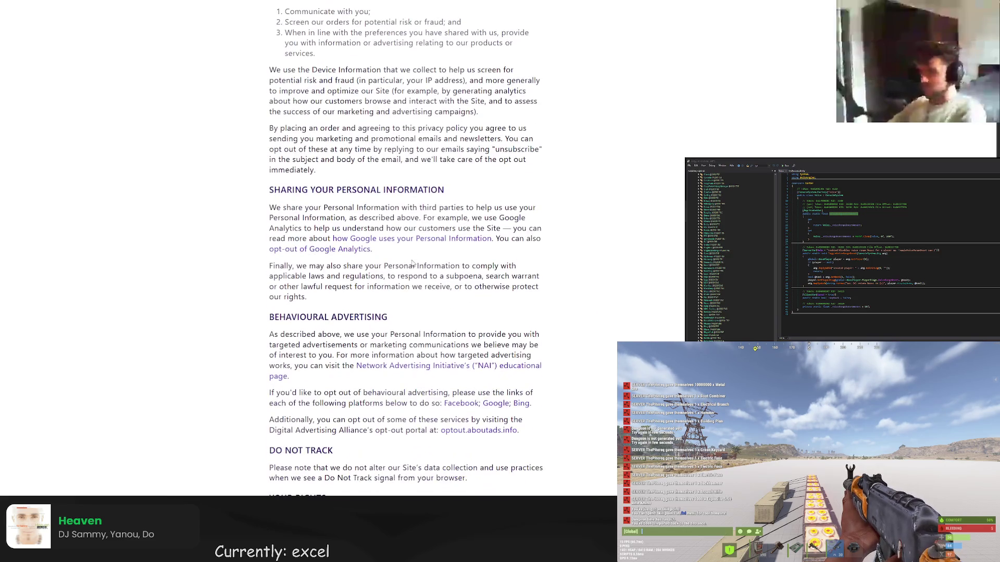
pyautogui.hotkey('ctrl', 'w')
pyautogui.hotkey('ctrl', 'w')
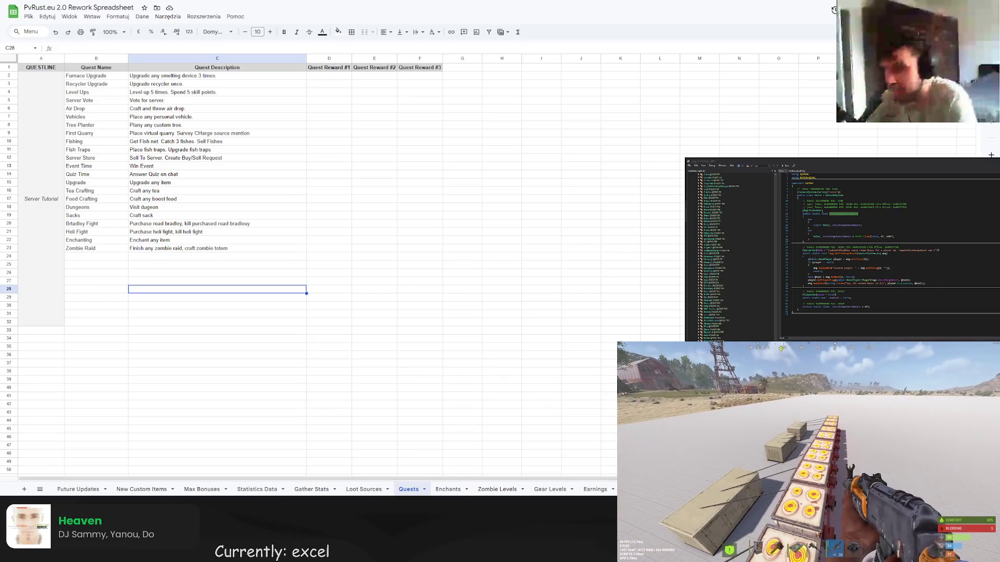
pyautogui.press('Return')
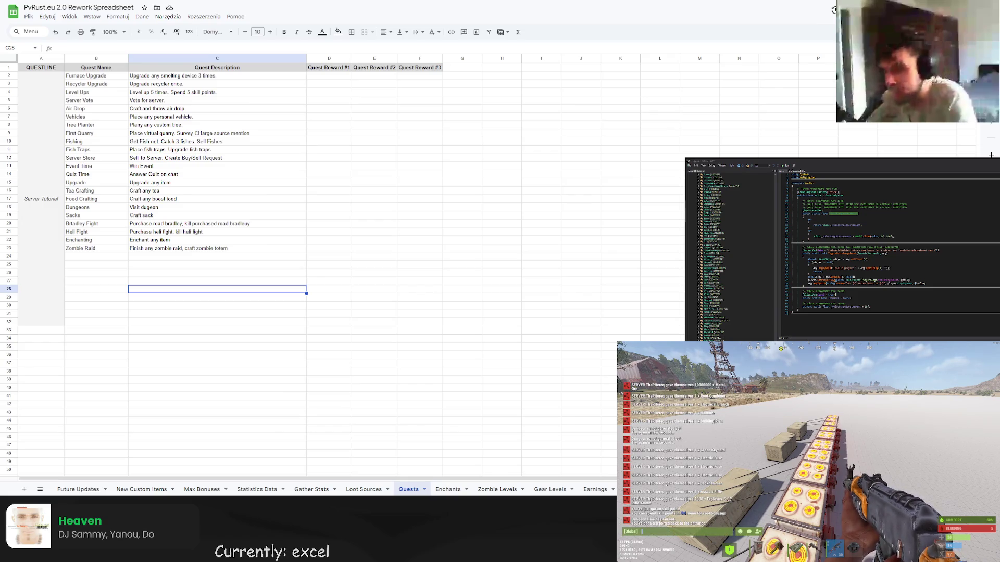
pyautogui.click(212, 277)
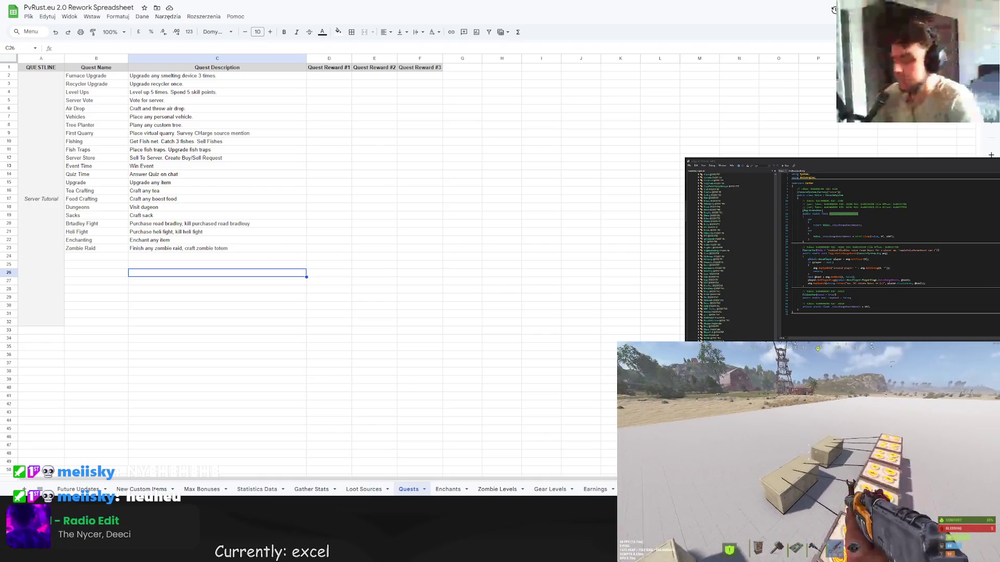
pyautogui.click(212, 257)
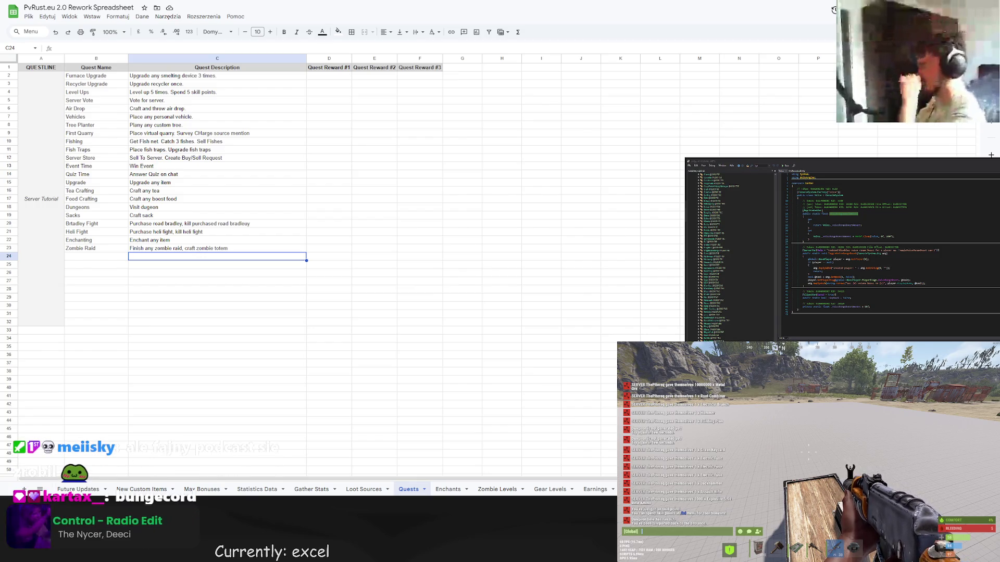
pyautogui.click(217, 232)
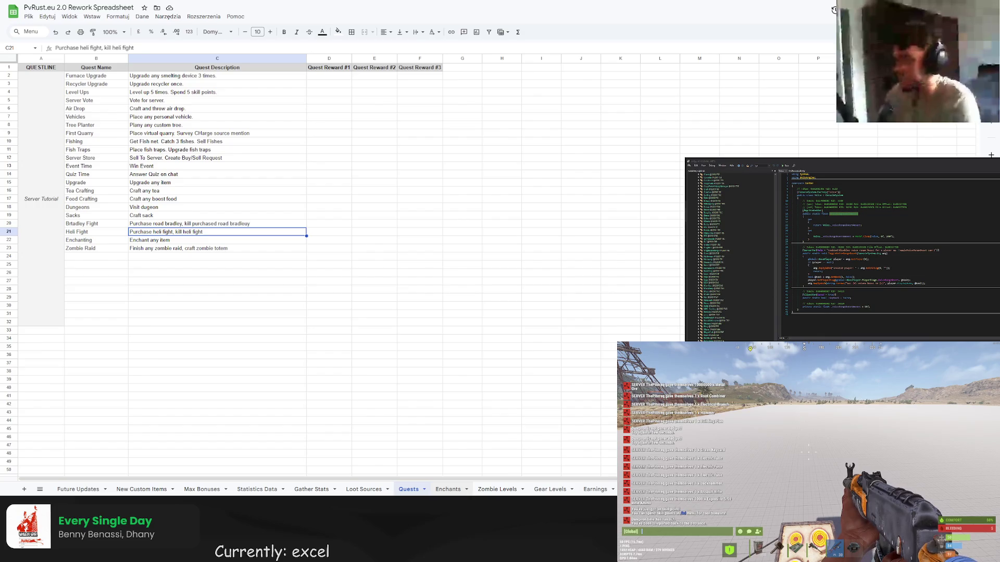
# - Step forward from the Quests sheet to the empty Earnings sheet
pyautogui.hotkey('ctrl', 'shift', 'pagedown')
pyautogui.hotkey('ctrl', 'shift', 'pagedown')
pyautogui.hotkey('ctrl', 'shift', 'pagedown')
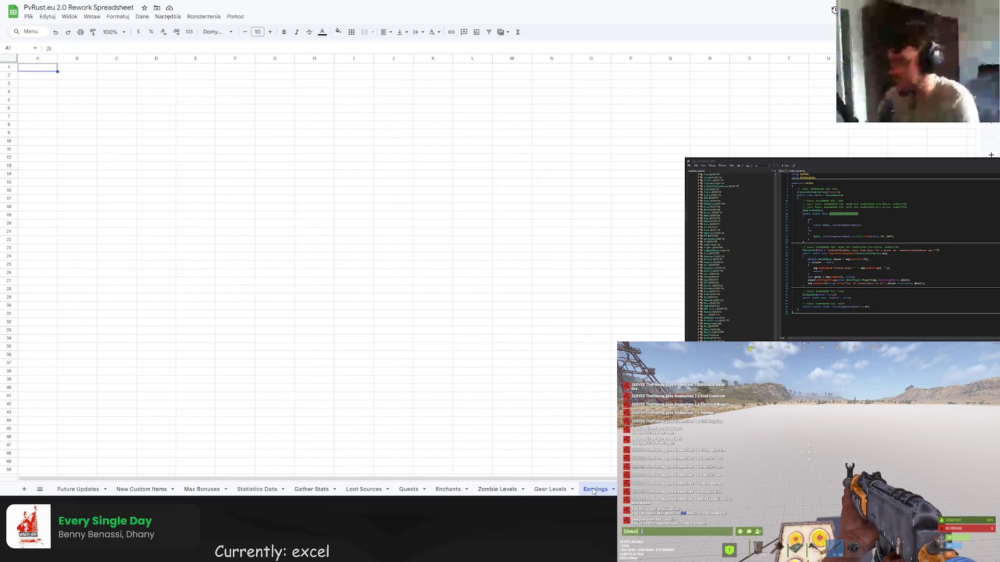
# - Flip ahead through the following sheets to a blank one and scroll it right
pyautogui.hotkey('ctrl', 'shift', 'pagedown')
pyautogui.hotkey('ctrl', 'shift', 'pagedown')
pyautogui.hotkey('ctrl', 'shift', 'pagedown')
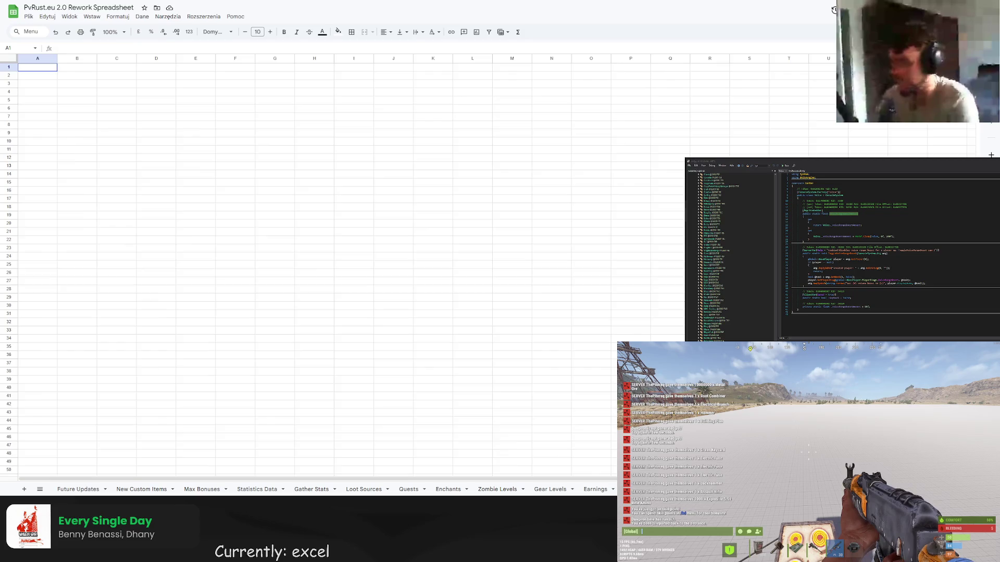
pyautogui.hotkey('ctrl', 'shift', 'pagedown')
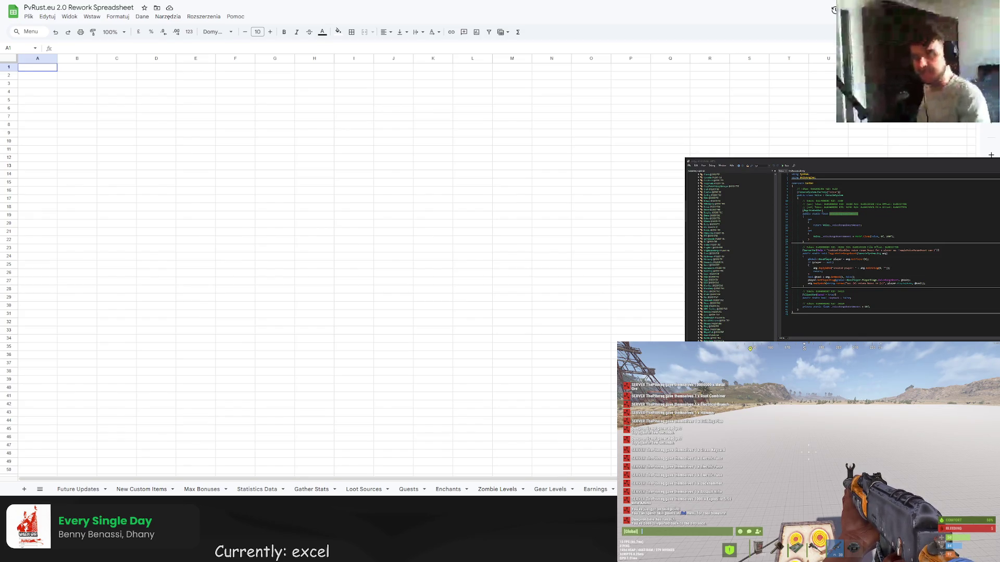
pyautogui.hscroll(5, 313, 490)
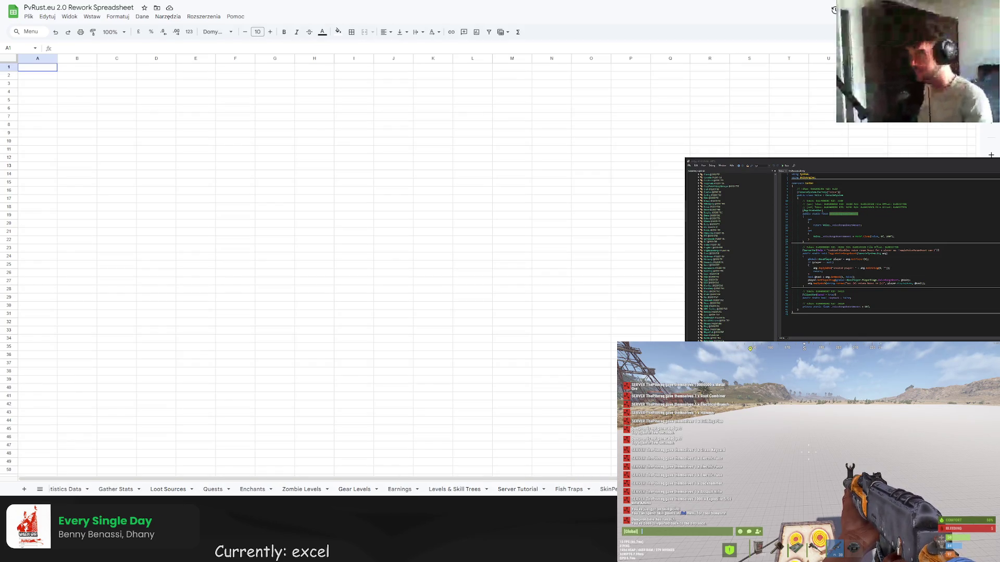
pyautogui.hscroll(5, 312, 489)
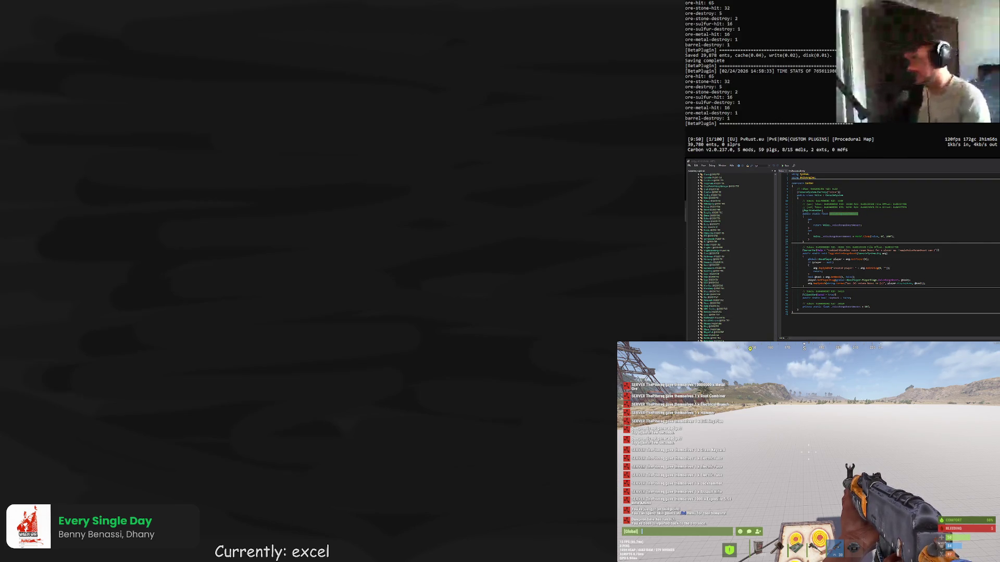
pyautogui.scroll(-5, 122, 185)
pyautogui.scroll(5, 95, 214)
pyautogui.scroll(-1, 95, 214)
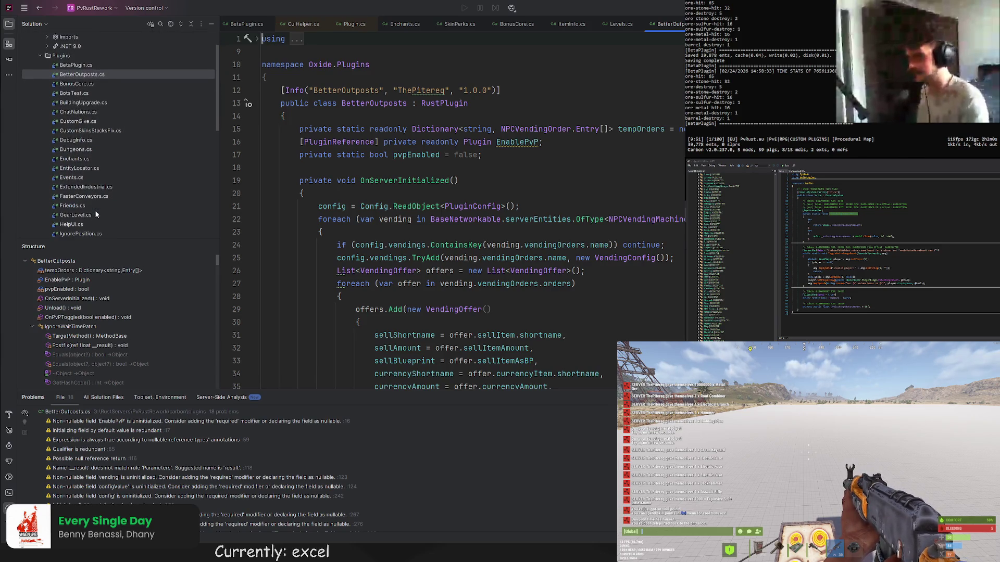
pyautogui.scroll(-5, 104, 223)
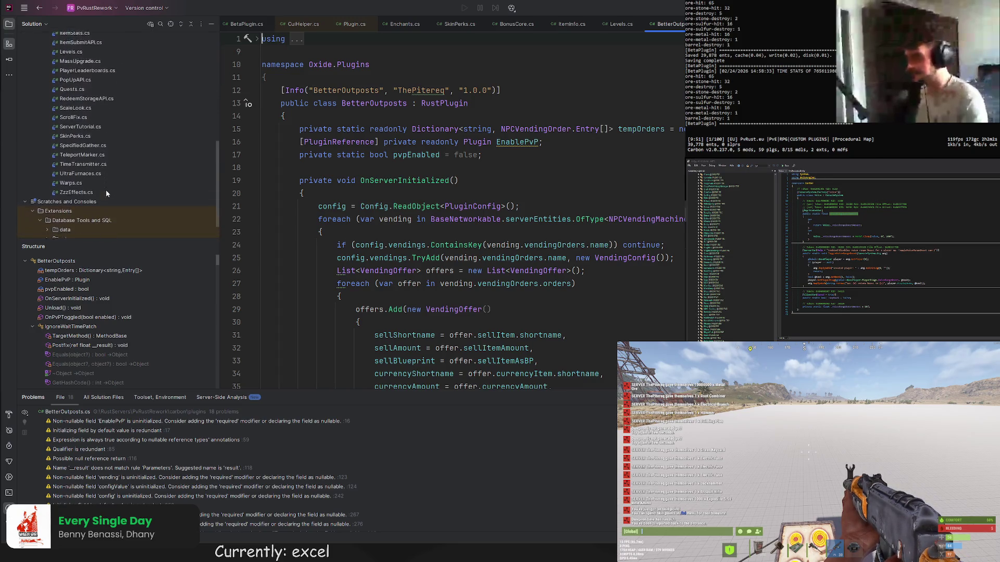
pyautogui.scroll(6, 101, 182)
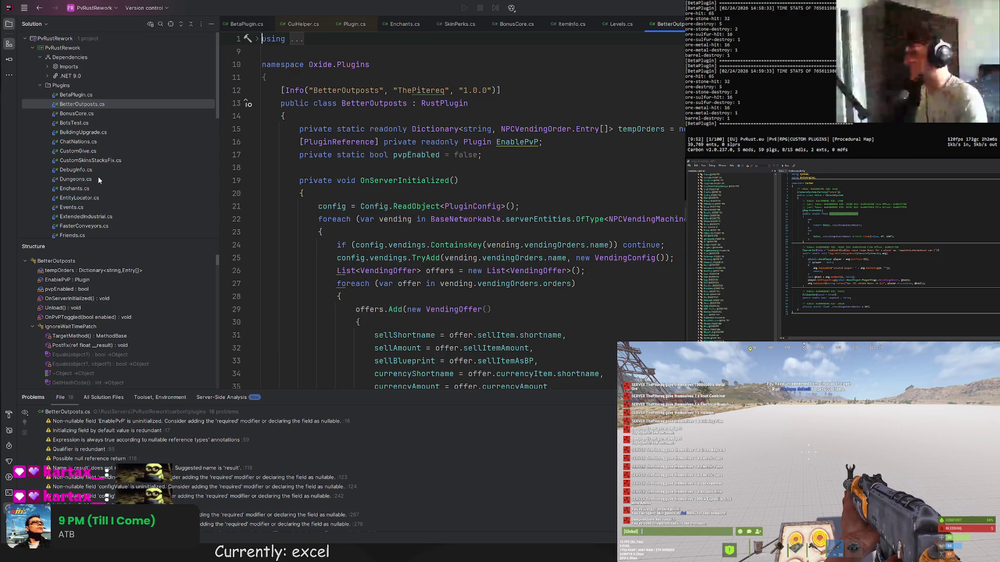
pyautogui.scroll(-10, 104, 175)
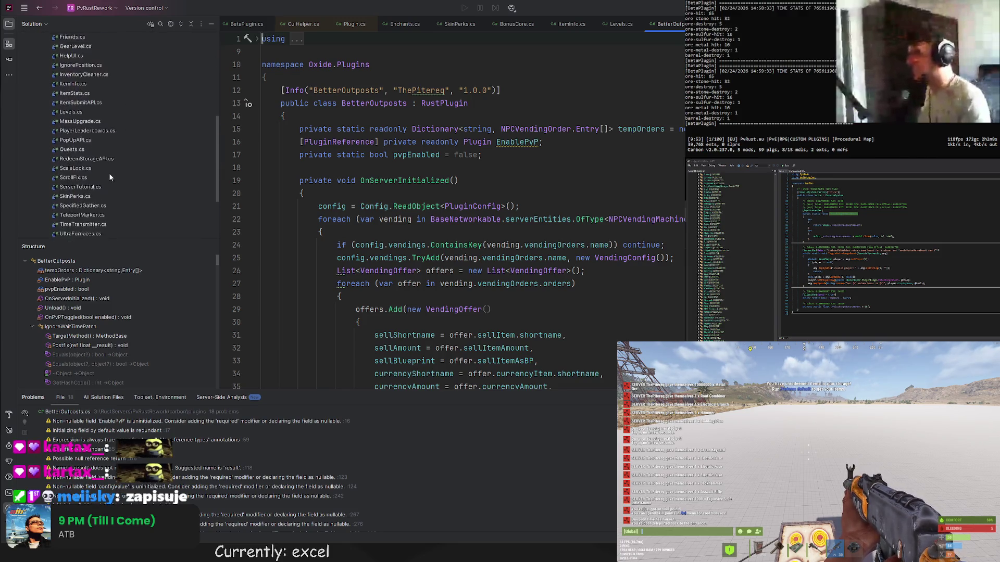
pyautogui.scroll(10, 108, 172)
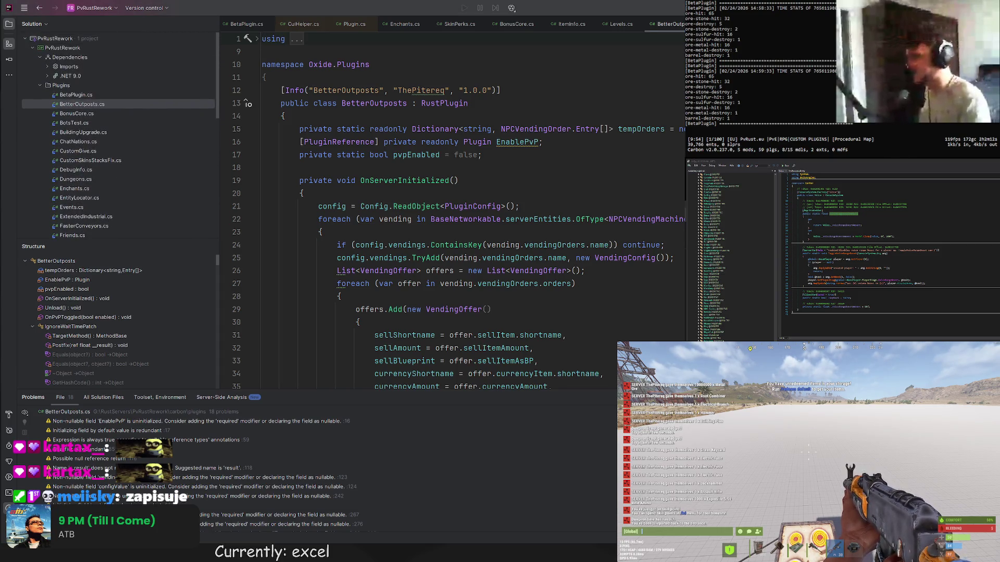
pyautogui.write('ns')
pyautogui.press('Return')
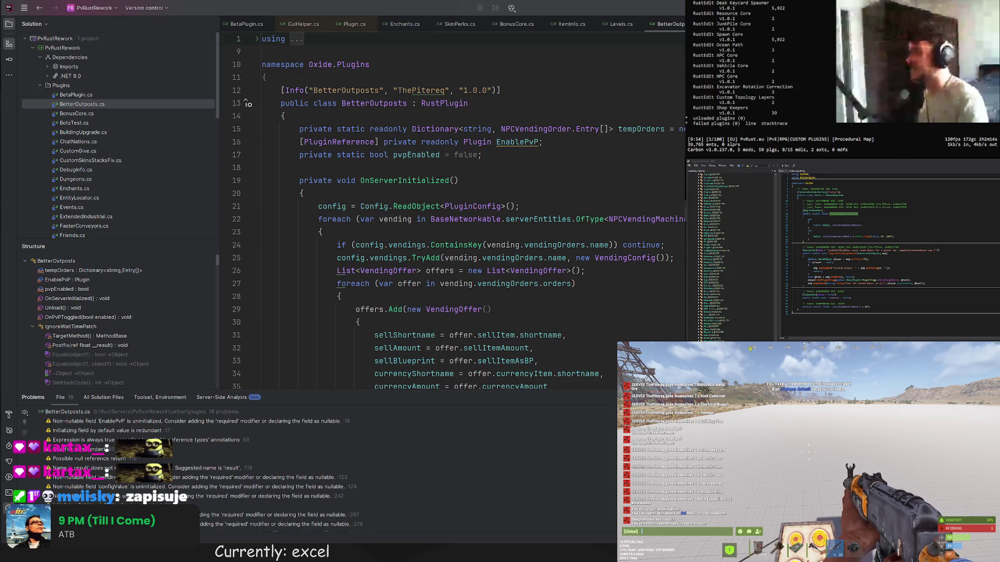
pyautogui.scroll(5, 758, 89)
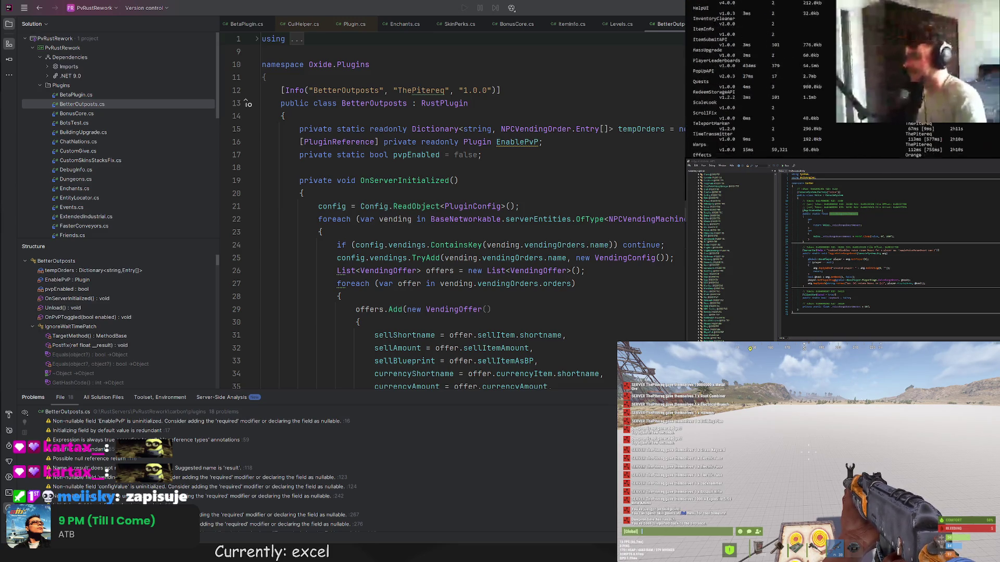
pyautogui.scroll(-5, 757, 89)
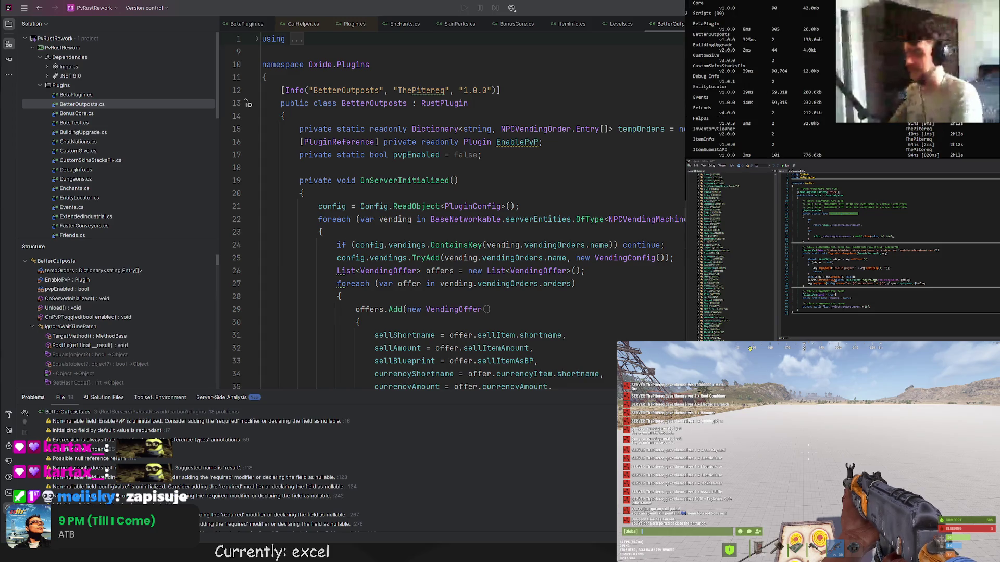
pyautogui.scroll(-10, 739, 78)
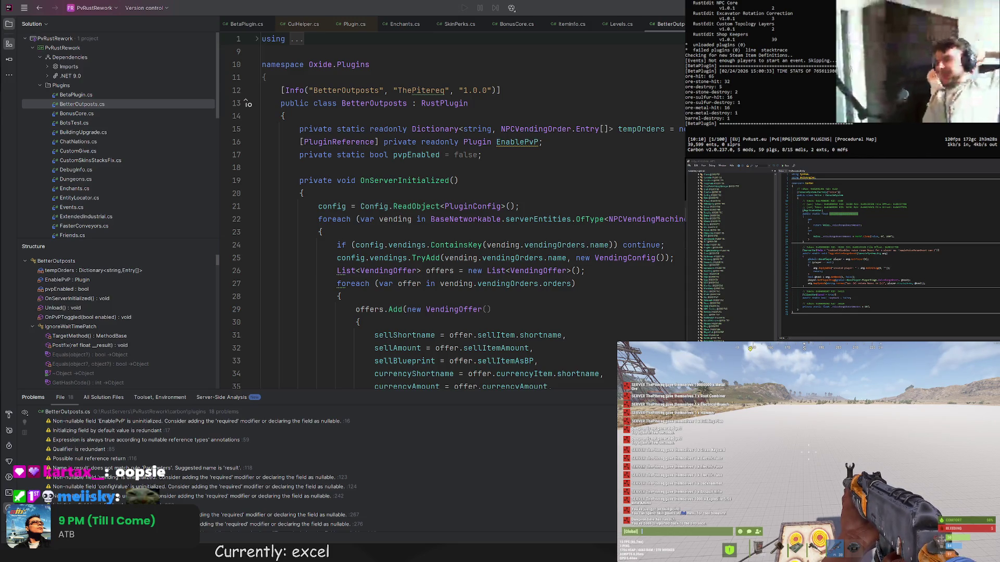
pyautogui.scroll(-10, 119, 135)
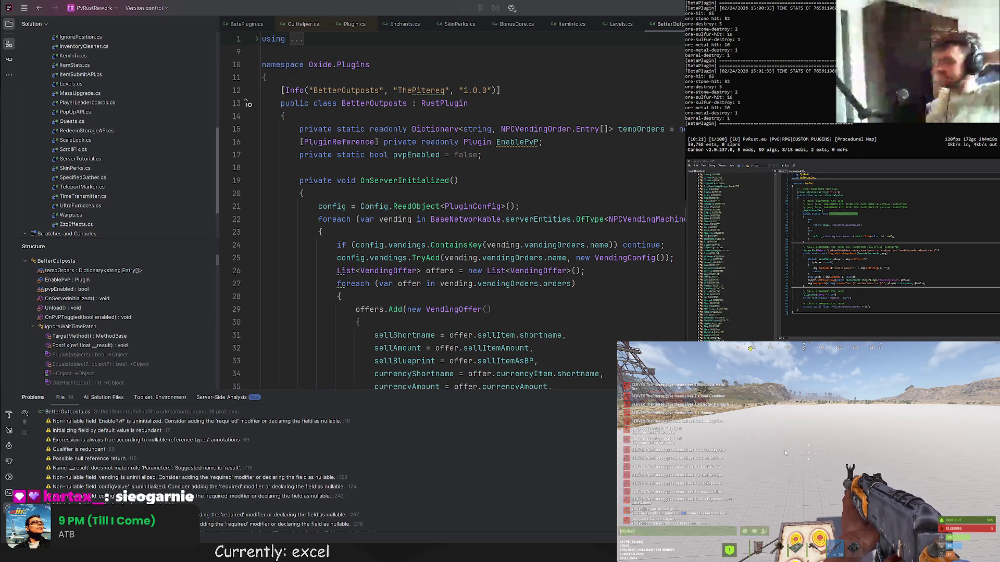
# - Open level statistics and inspect the Lumberjack skill tree's bottom node upgrade details
pyautogui.press('Return')
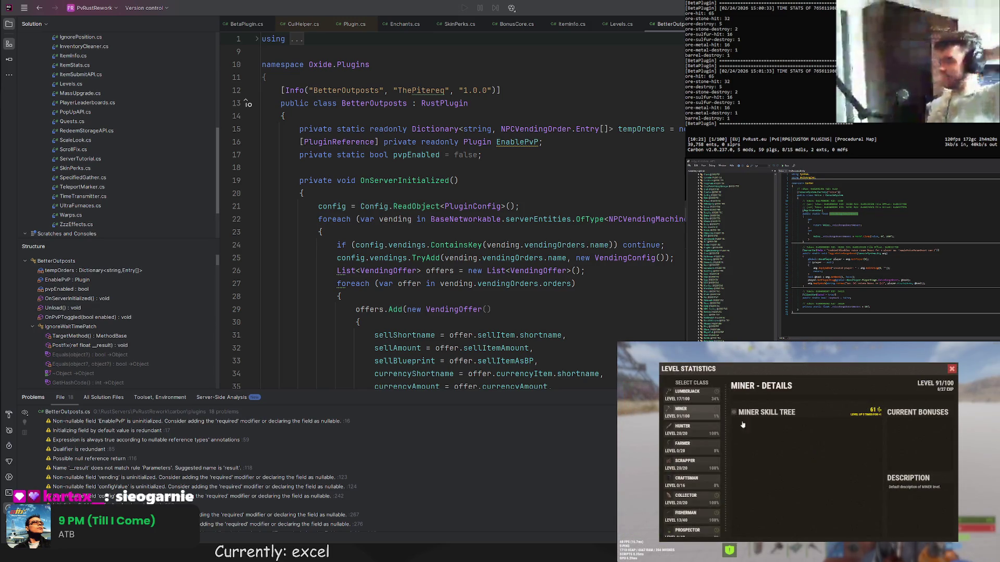
pyautogui.click(688, 394)
pyautogui.click(821, 508)
pyautogui.click(853, 506)
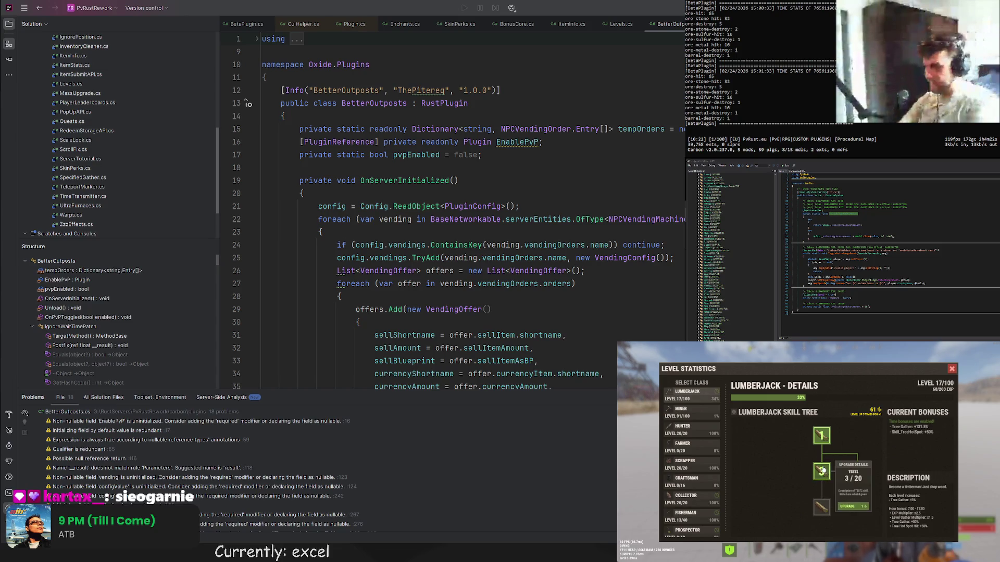
# - Browse the Scrapper, Farmer, Hunter and Miner classes, then return to Lumberjack
pyautogui.click(717, 465)
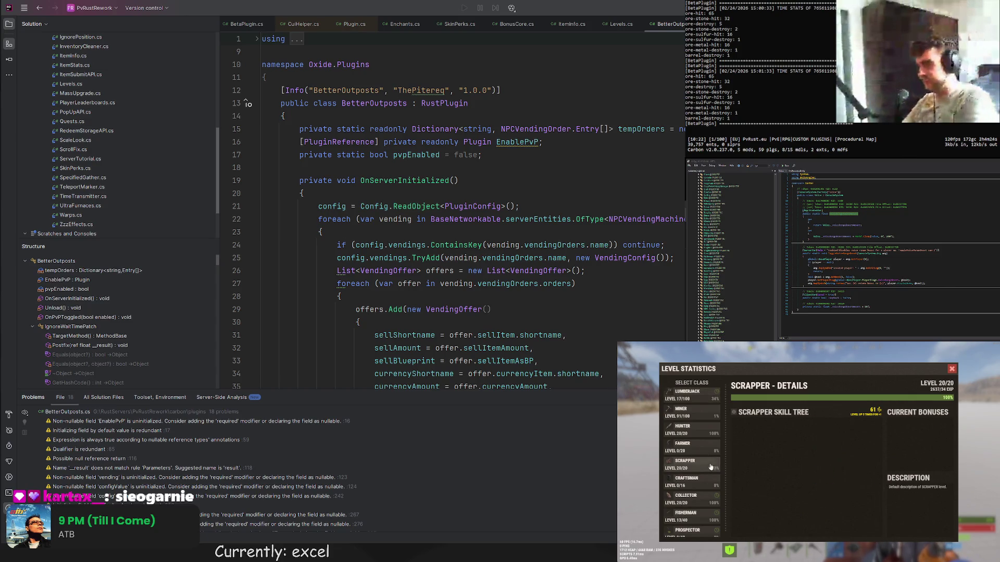
pyautogui.click(698, 447)
pyautogui.click(697, 430)
pyautogui.click(698, 414)
pyautogui.click(698, 396)
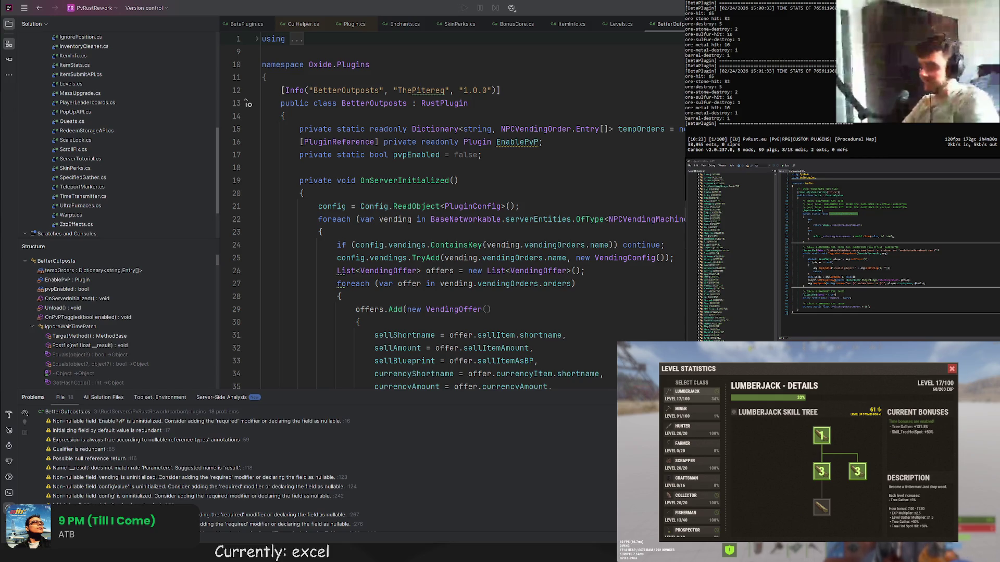
pyautogui.hotkey('alt', 'Tab')
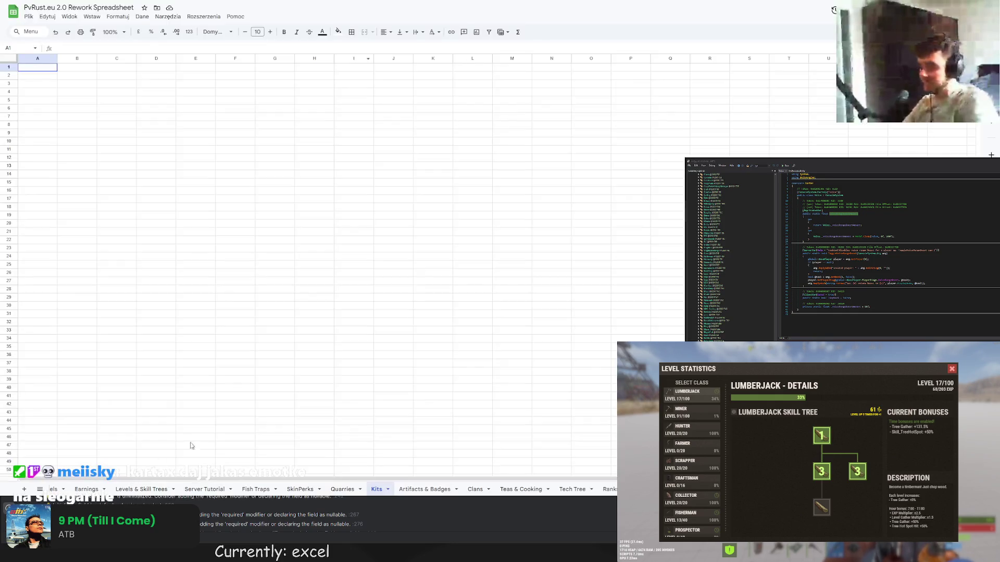
# - Flip through the Server Tutorial, Fish Traps, SkinPerks and Earnings sheets
pyautogui.click(205, 489)
pyautogui.click(262, 489)
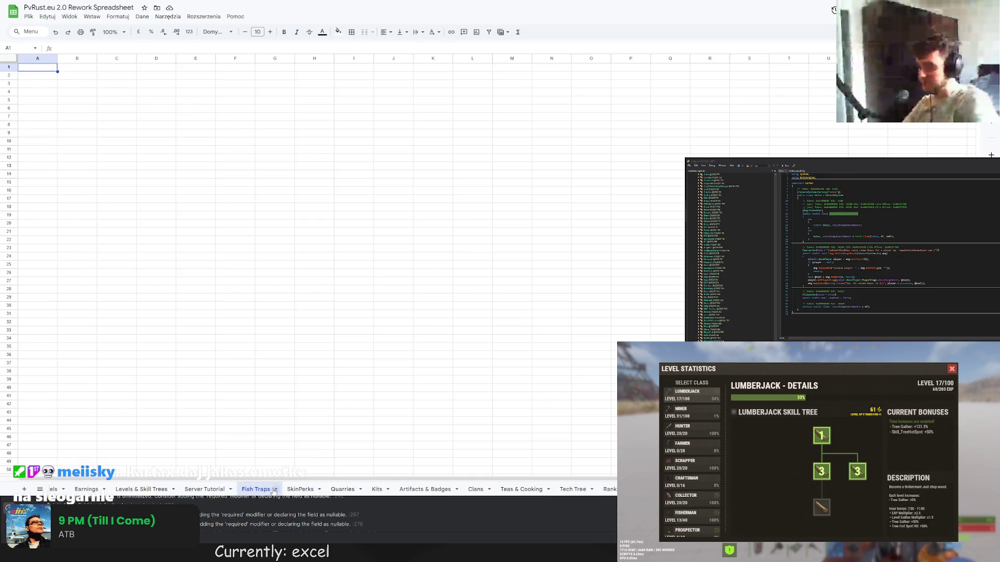
pyautogui.click(302, 489)
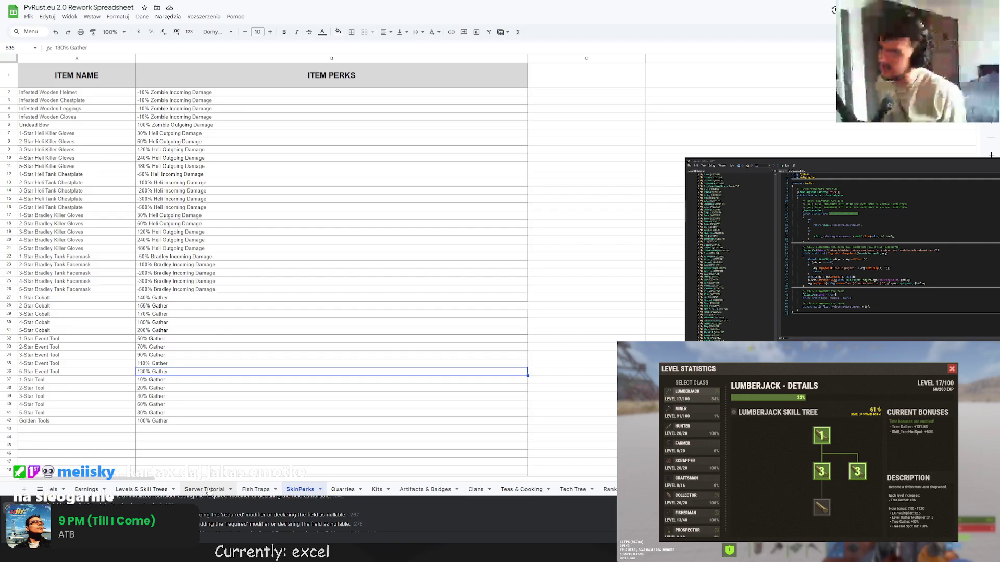
pyautogui.click(87, 490)
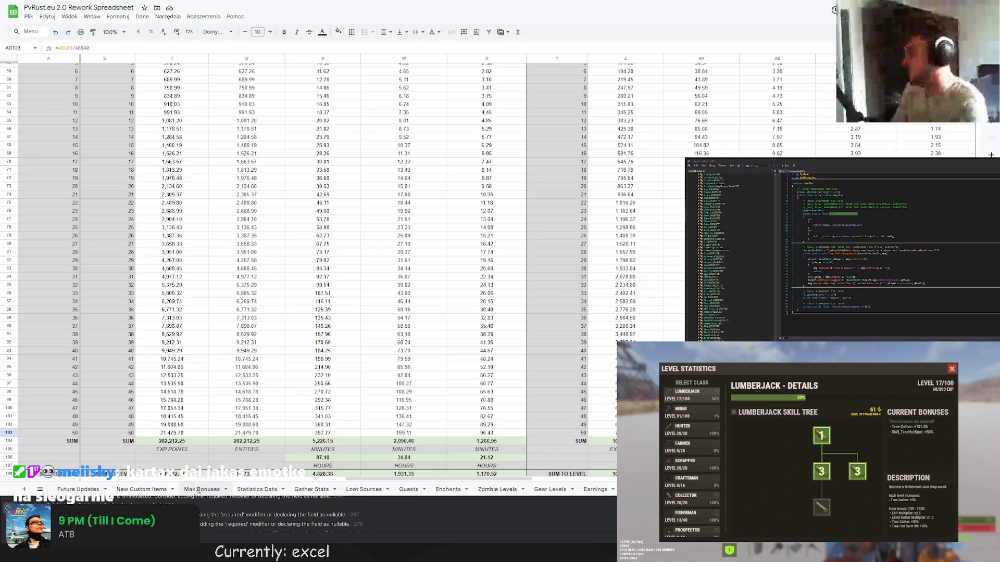
# - On Max Bonuses, inspect Miner Badge +100%, Ore Artifact +30% and Gather Artifact +25% ore bonuses
pyautogui.click(206, 490)
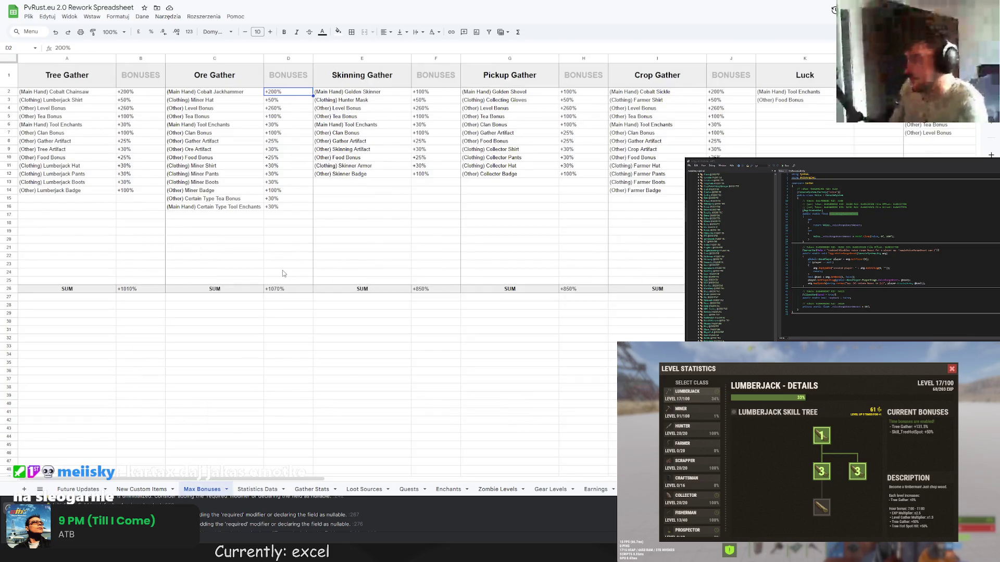
pyautogui.click(284, 193)
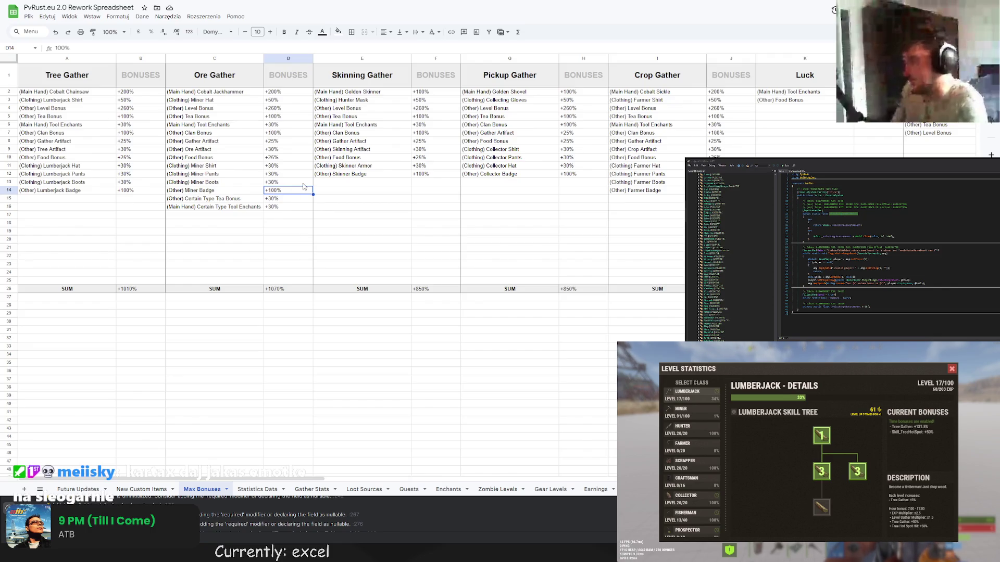
pyautogui.click(276, 151)
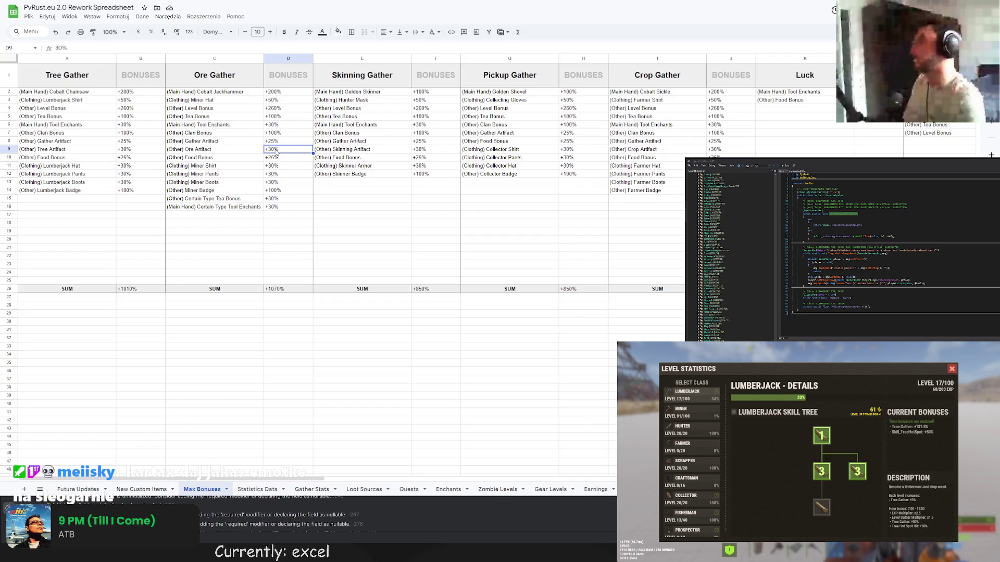
pyautogui.click(270, 143)
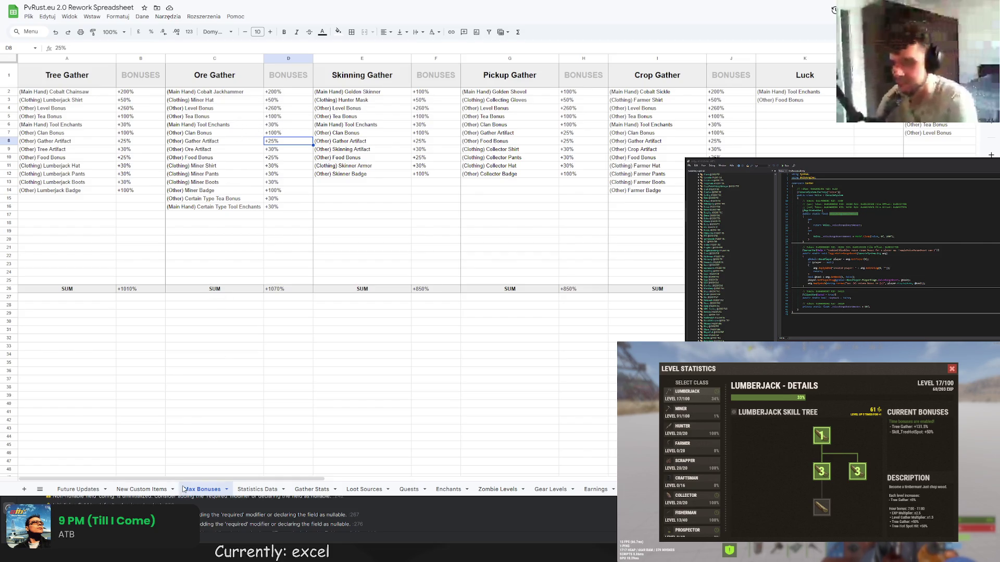
# - Close the game stats panel, check the miner pants ore bonus, then open Loot Sources
pyautogui.click(951, 369)
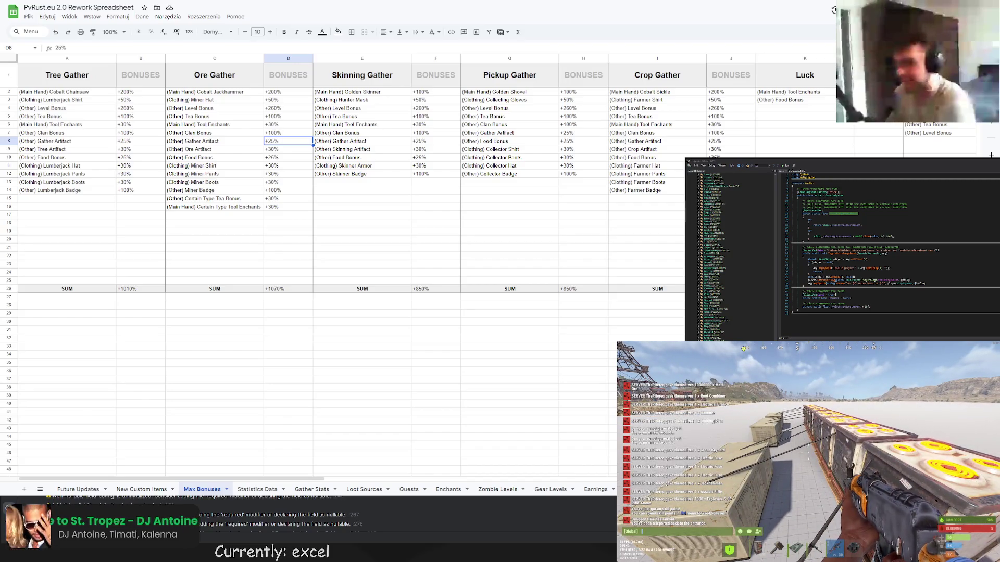
pyautogui.scroll(-1, 288, 156)
pyautogui.click(285, 137)
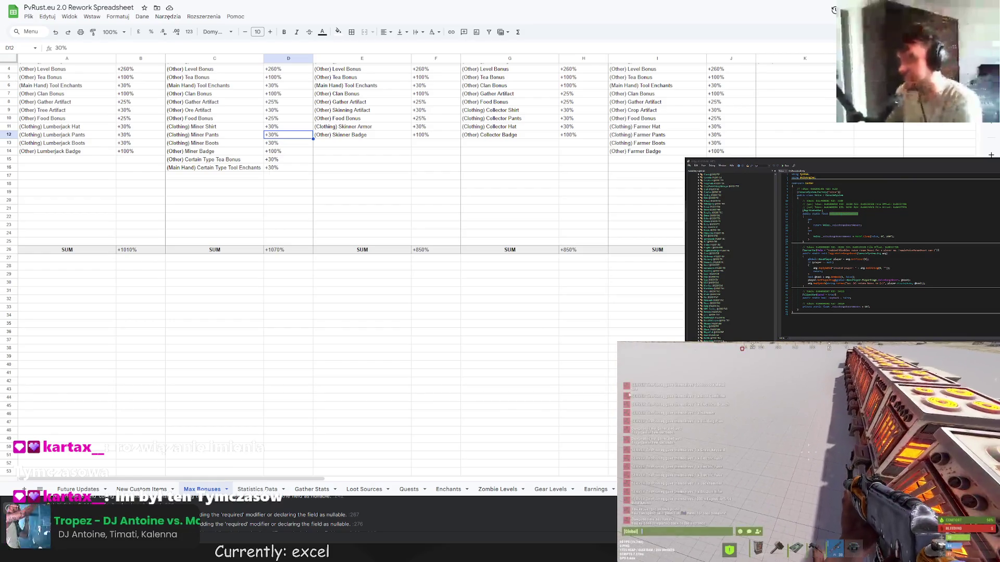
pyautogui.click(214, 241)
pyautogui.click(364, 489)
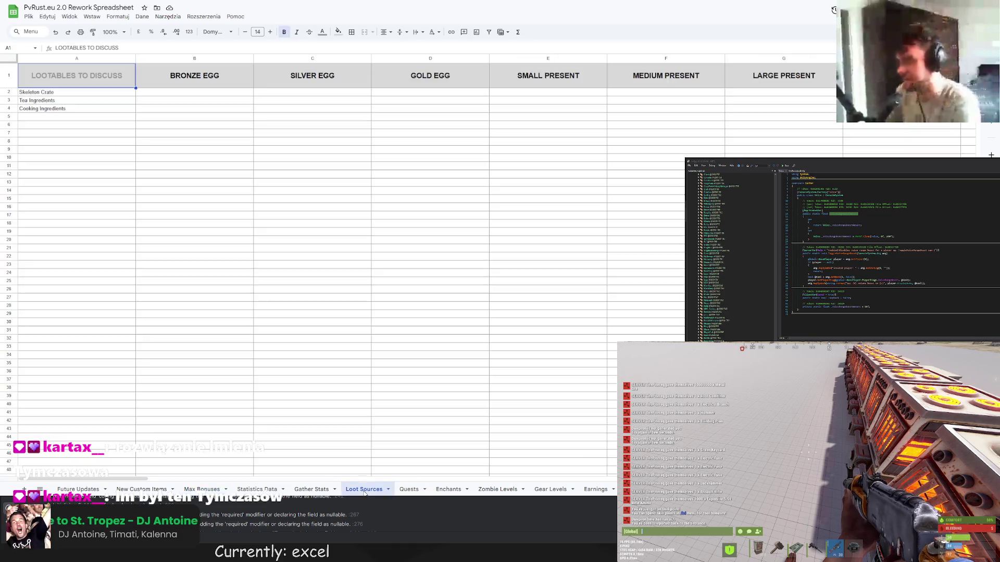
pyautogui.click(595, 489)
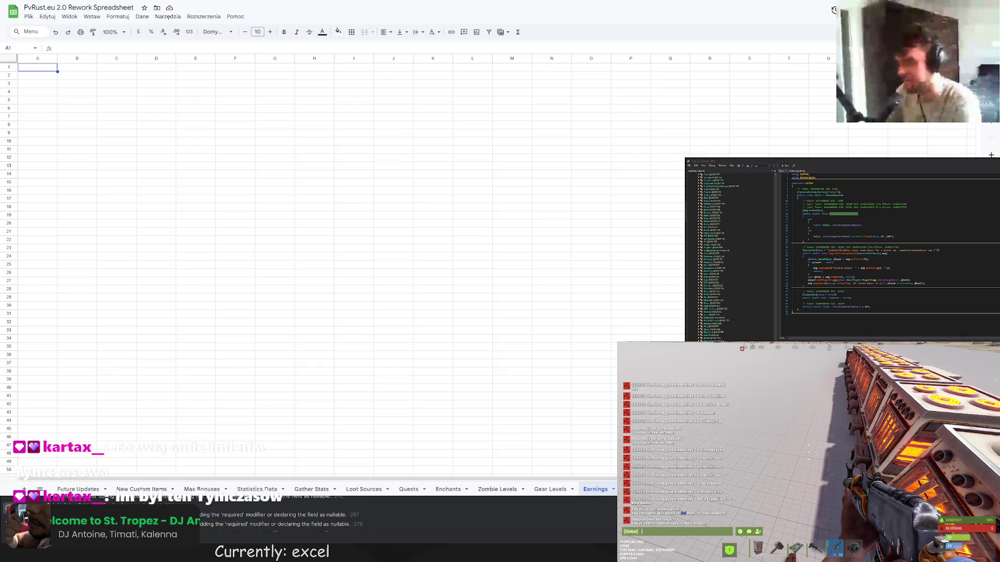
pyautogui.click(409, 489)
pyautogui.click(447, 489)
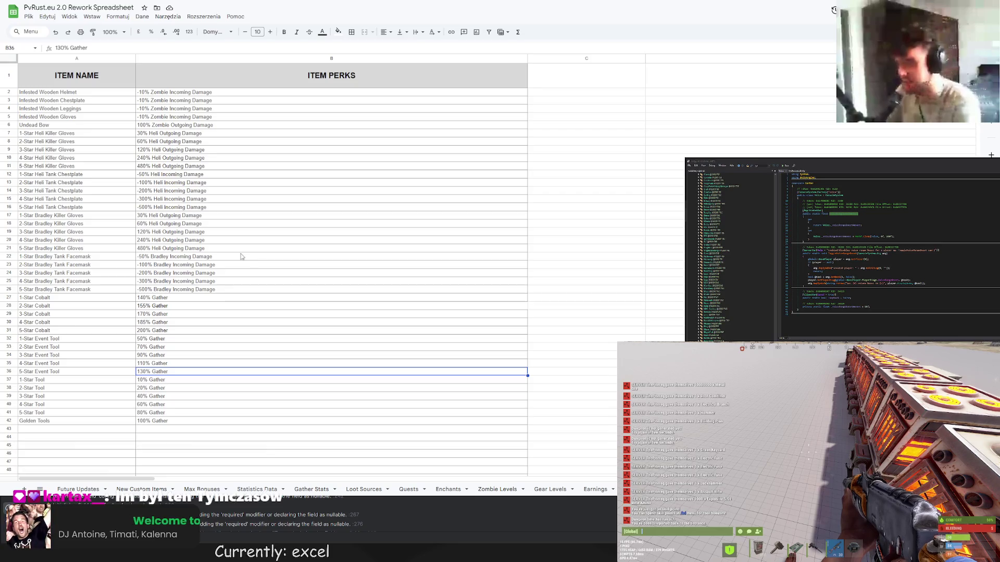
pyautogui.click(74, 208)
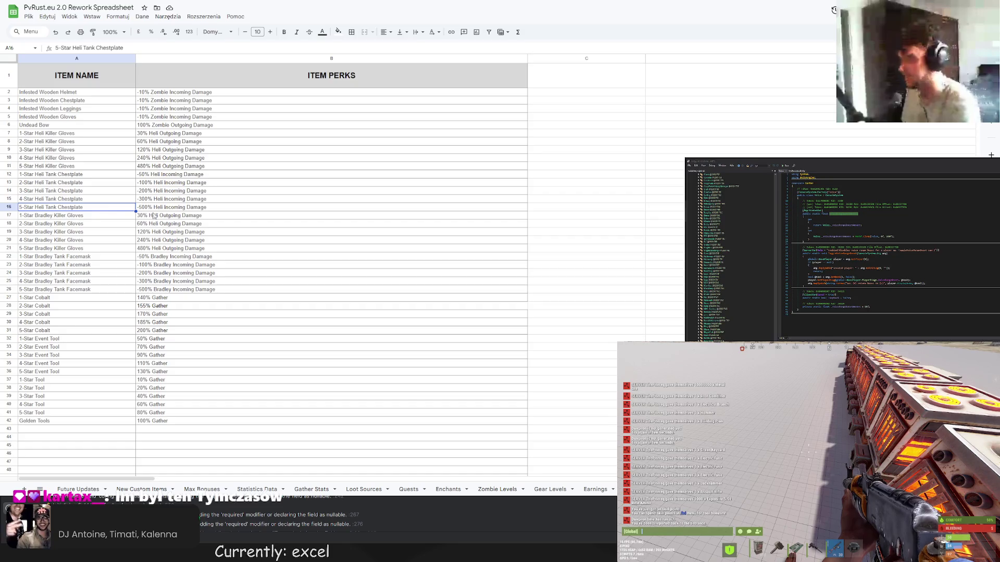
pyautogui.keyDown('shift'); pyautogui.click(184, 210); pyautogui.keyUp('shift')
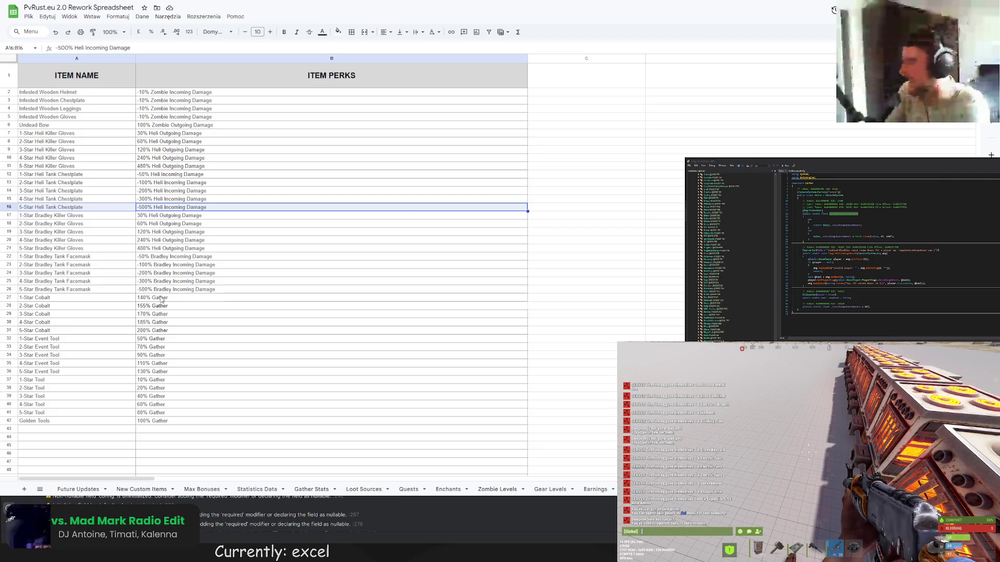
pyautogui.click(156, 249)
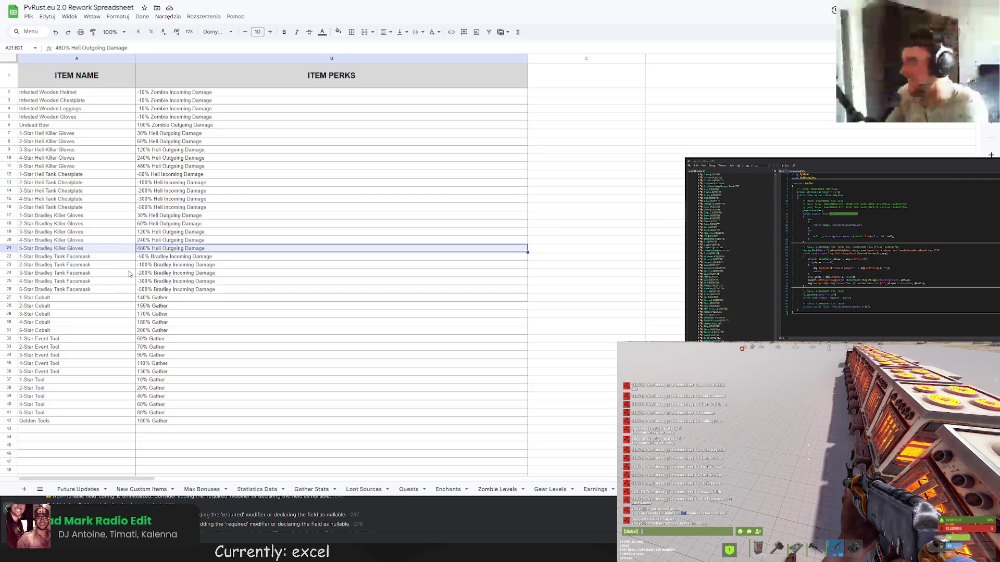
pyautogui.click(99, 290)
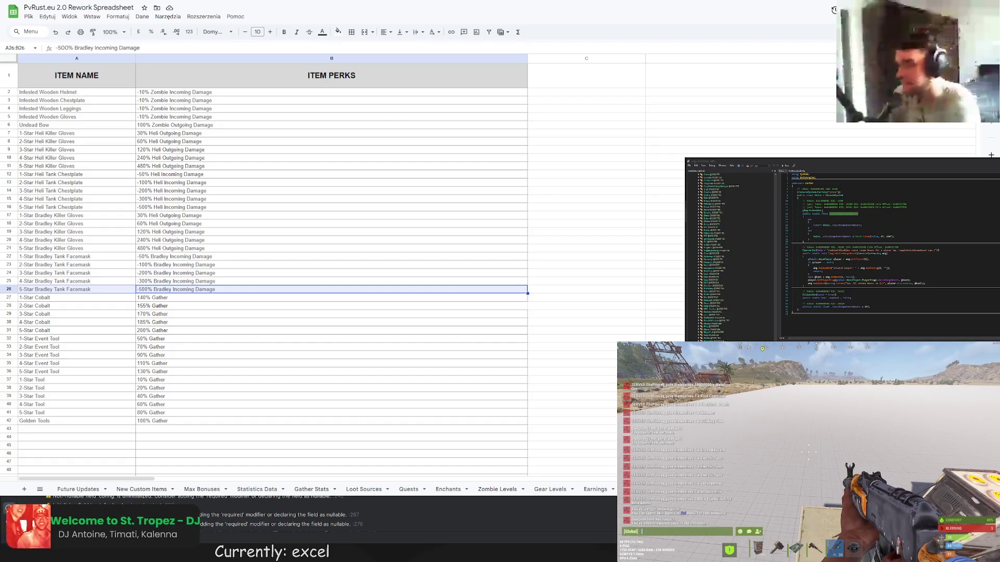
pyautogui.click(182, 273)
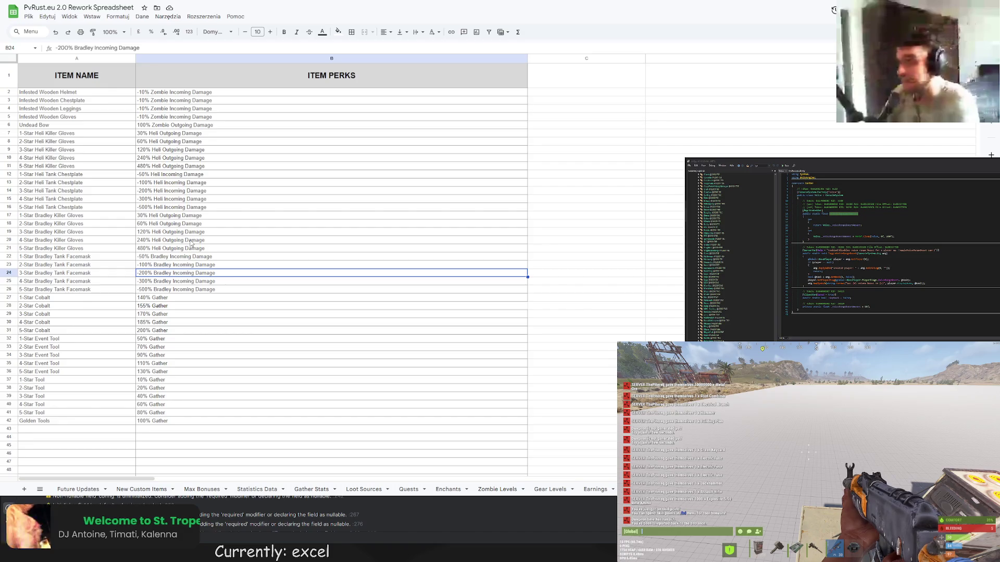
pyautogui.moveTo(86, 207); pyautogui.dragTo(156, 207)
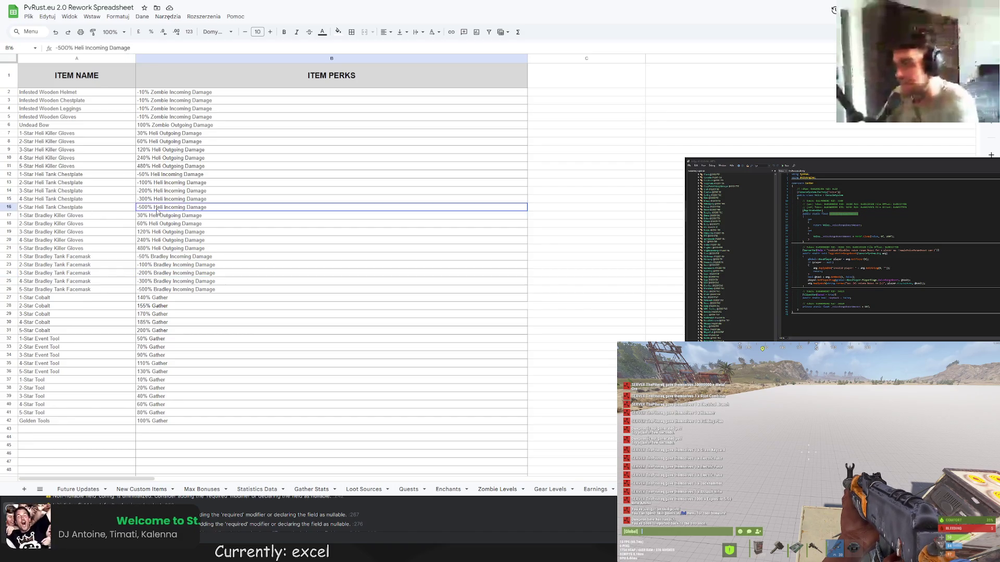
pyautogui.moveTo(89, 282); pyautogui.dragTo(161, 285)
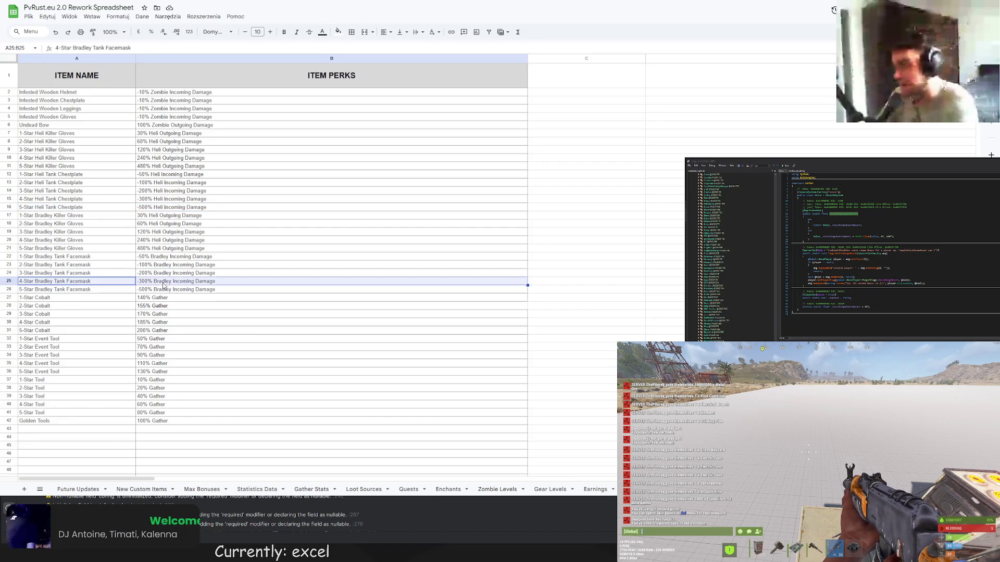
pyautogui.moveTo(110, 249); pyautogui.dragTo(149, 250)
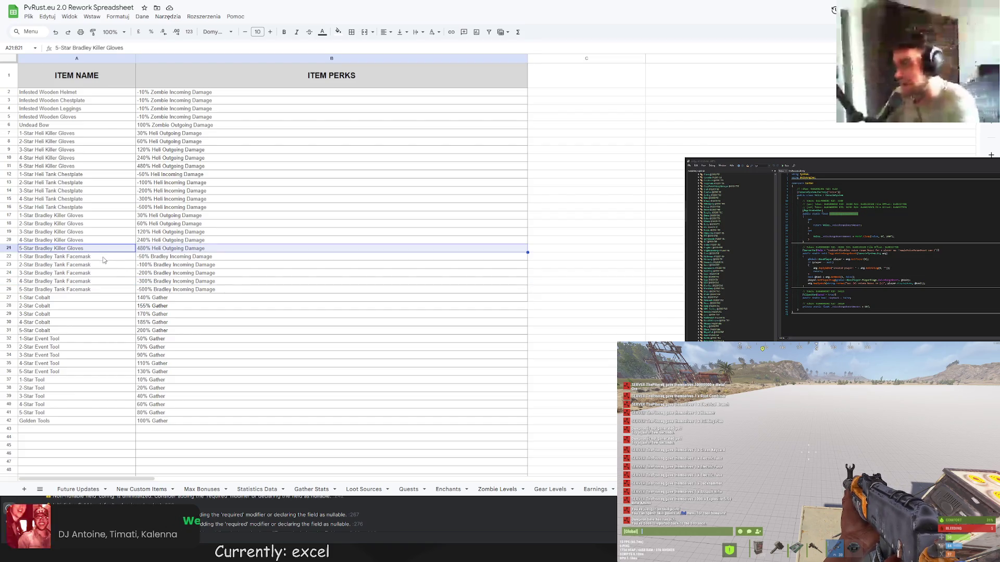
pyautogui.click(160, 274)
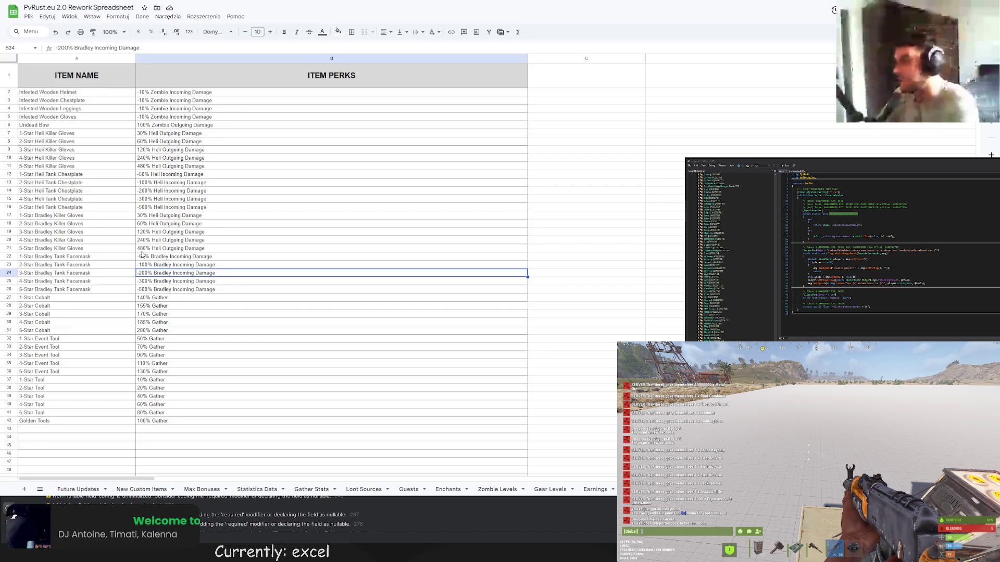
pyautogui.moveTo(140, 250)
pyautogui.mouseDown()
pyautogui.moveTo(114, 250)
pyautogui.moveTo(154, 252)
pyautogui.mouseUp()
pyautogui.click(132, 265)
pyautogui.hotkey('ctrl', 'z')
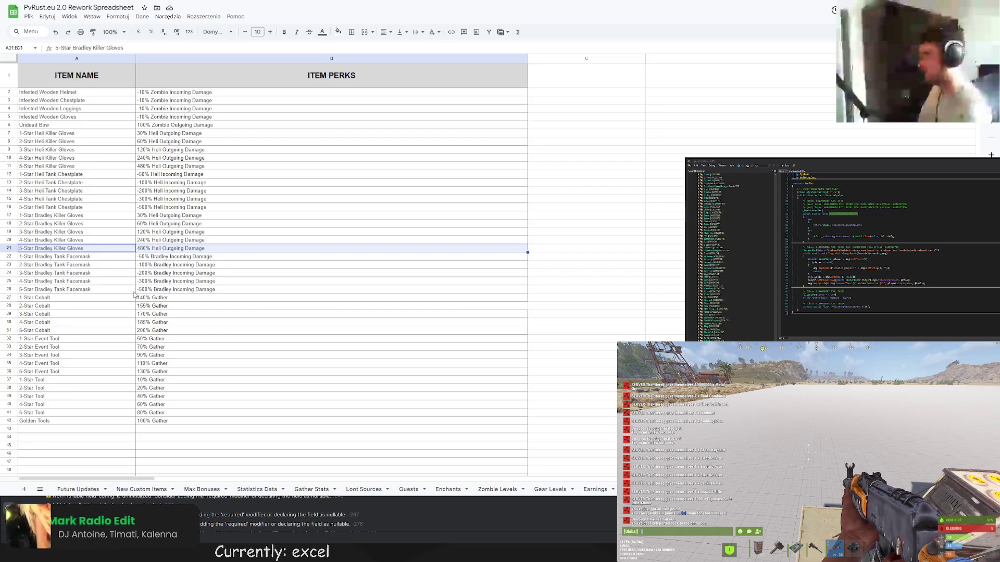
pyautogui.moveTo(125, 250)
pyautogui.mouseDown()
pyautogui.moveTo(169, 254)
pyautogui.moveTo(114, 251)
pyautogui.moveTo(157, 250)
pyautogui.mouseUp()
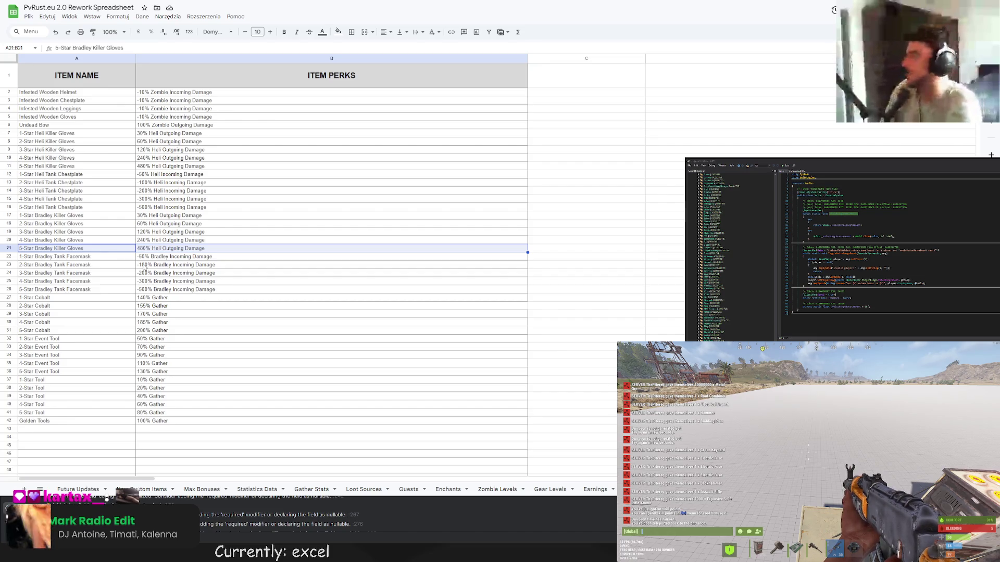
pyautogui.click(144, 267)
pyautogui.moveTo(133, 253); pyautogui.dragTo(169, 249)
pyautogui.click(109, 264)
pyautogui.moveTo(97, 254); pyautogui.dragTo(141, 253)
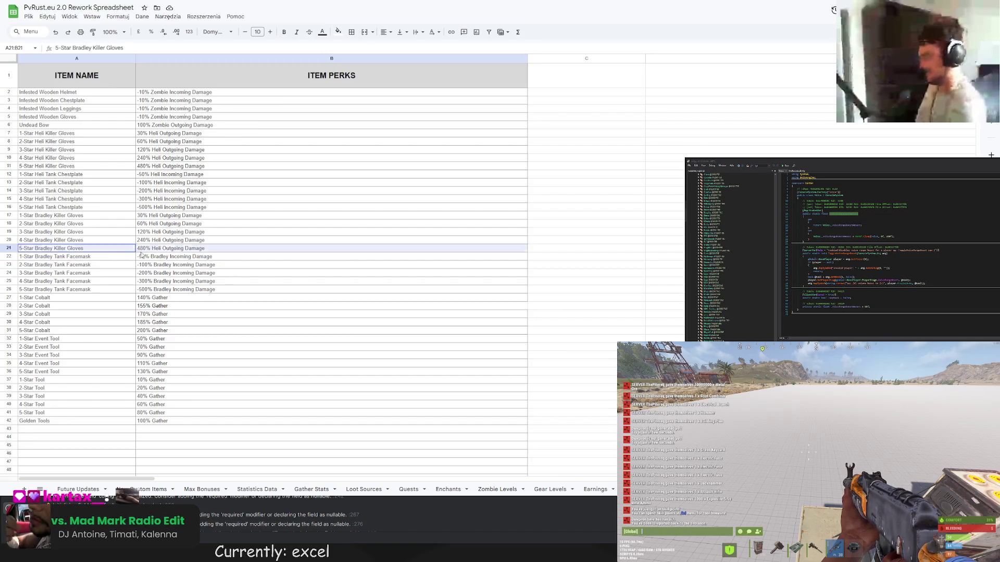
pyautogui.click(57, 249)
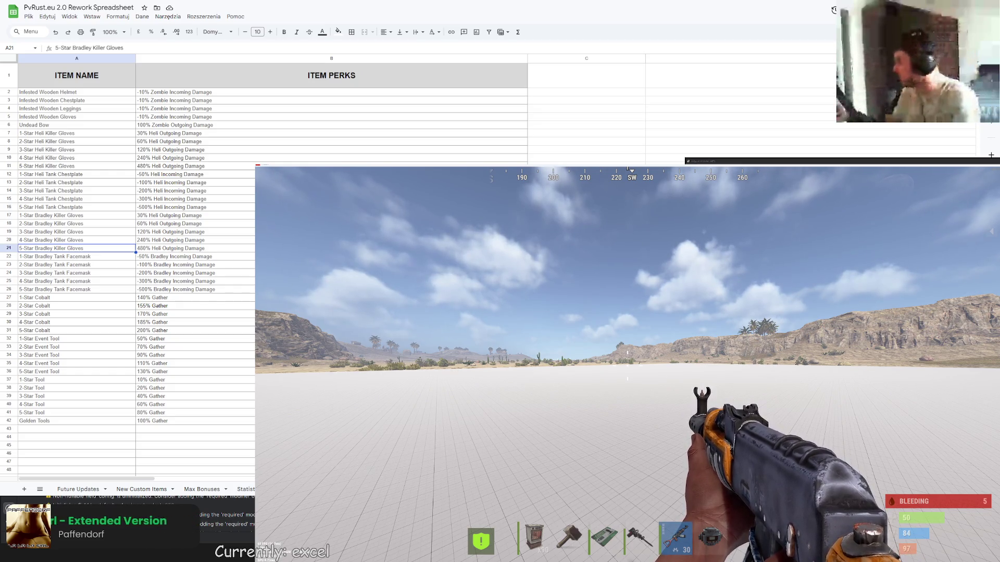
# - Check the character inventory and close it to resume play
pyautogui.press('Tab')
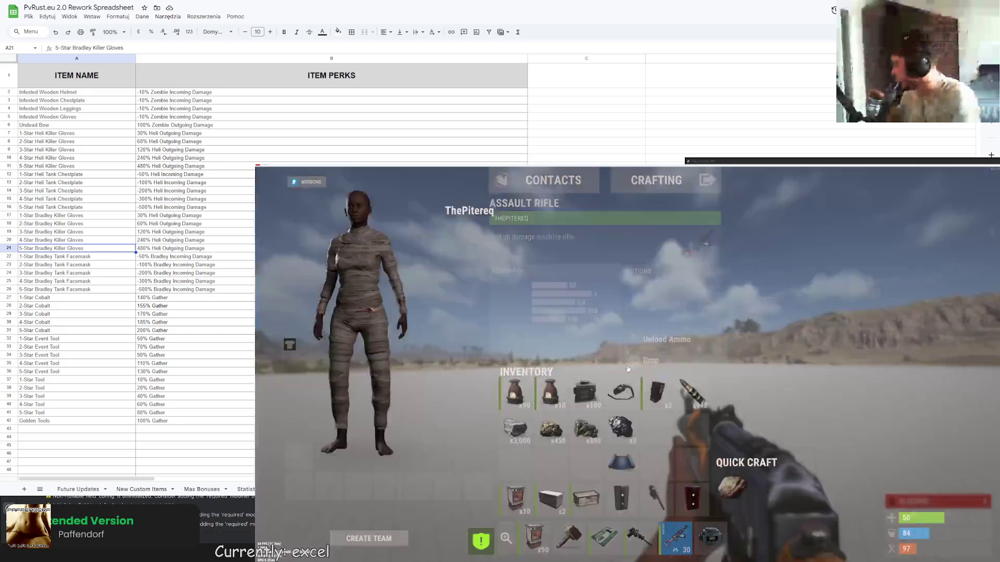
pyautogui.press('Tab')
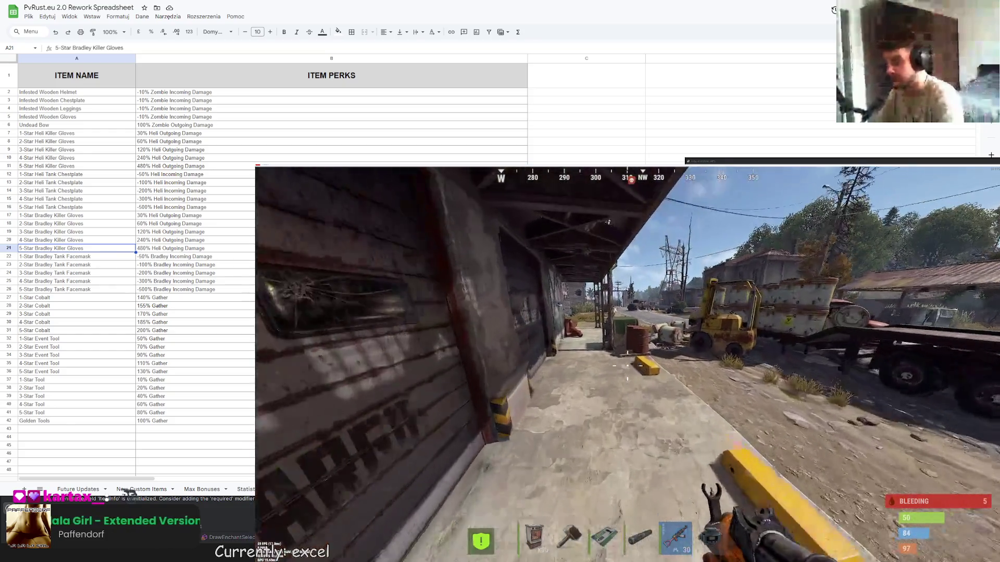
# - Send /zombies in chat and enable Zombies Enabled in the Zombie Management panel
pyautogui.press('Return')
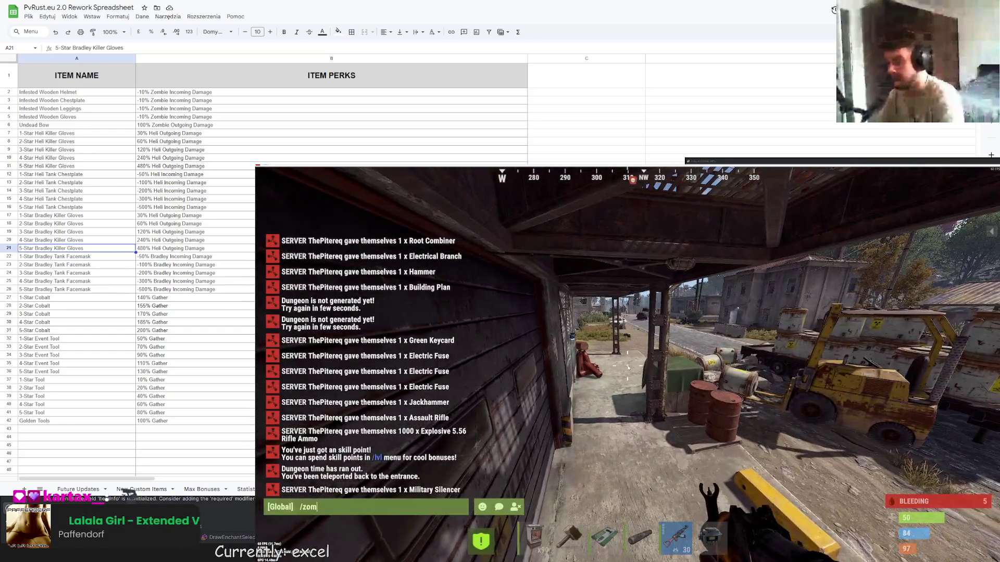
pyautogui.press('Return')
pyautogui.click(686, 287)
pyautogui.click(716, 240)
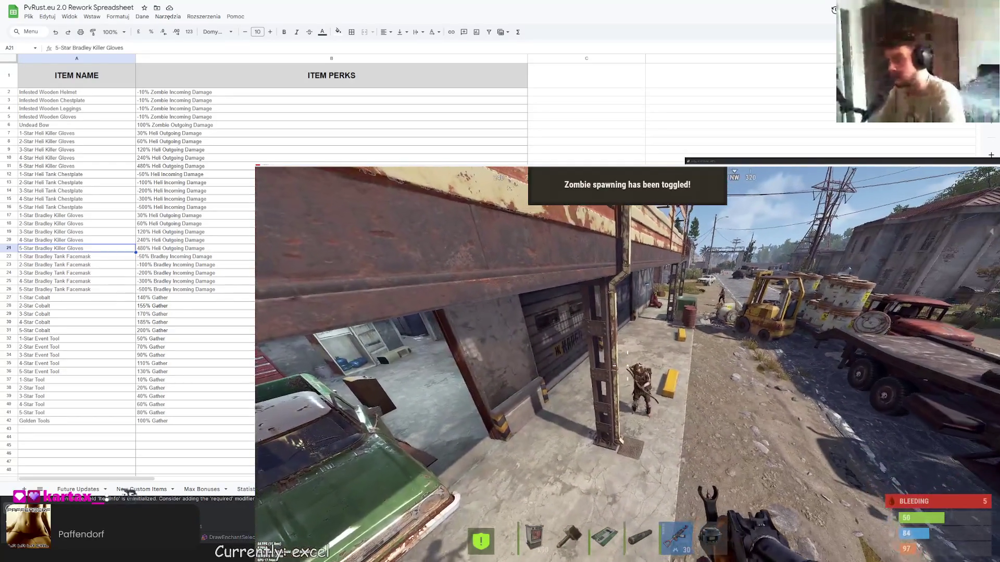
# - Check the inventory, then run the 'god' command in the F1 command console
pyautogui.press('Tab')
pyautogui.press('Tab')
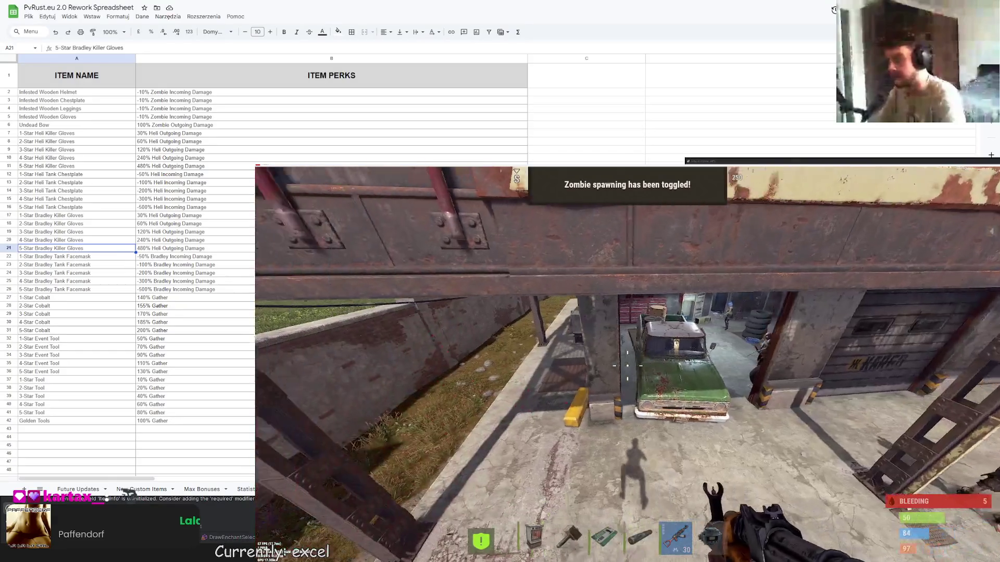
pyautogui.press('Tab')
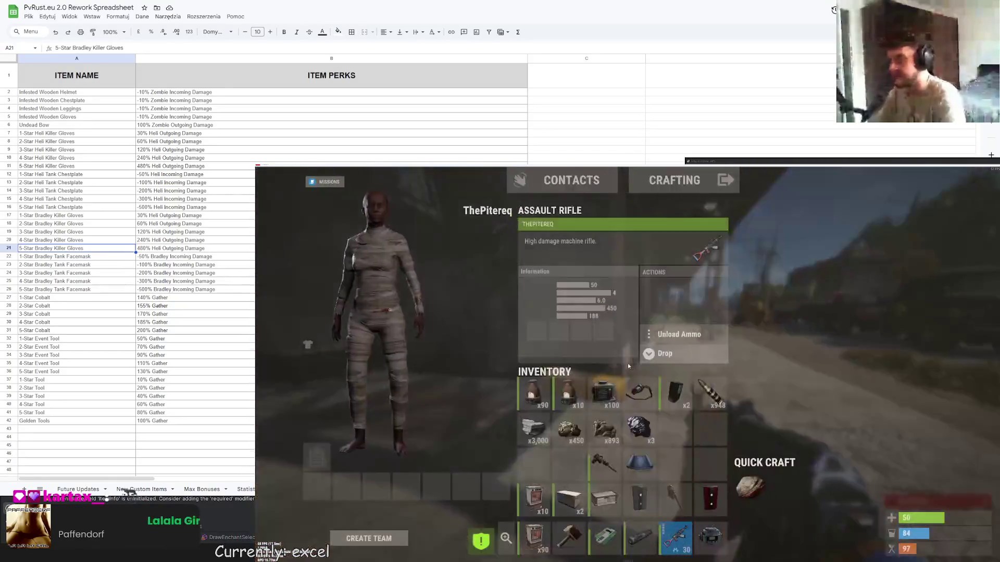
pyautogui.press('F1')
pyautogui.click(271, 173)
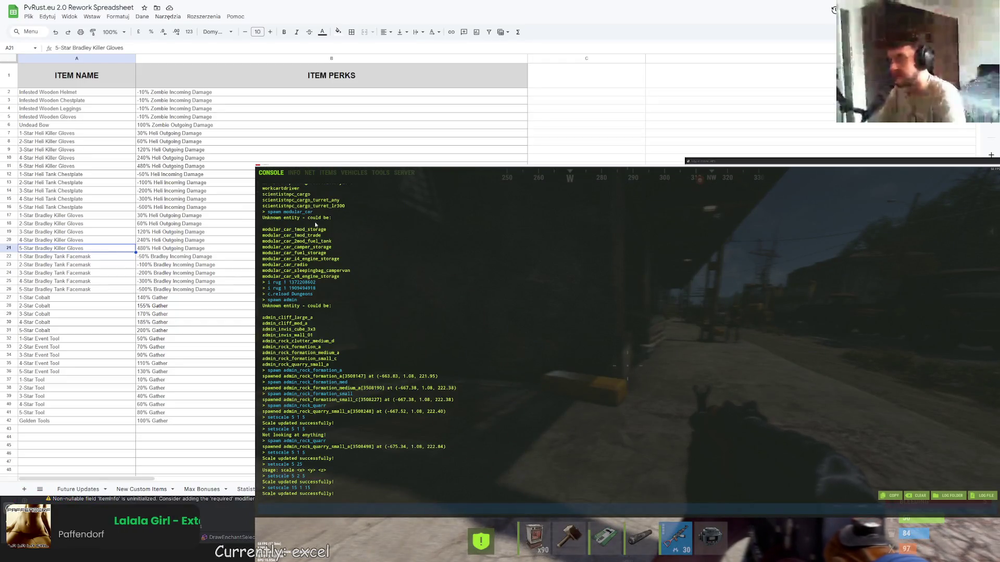
pyautogui.press('F1')
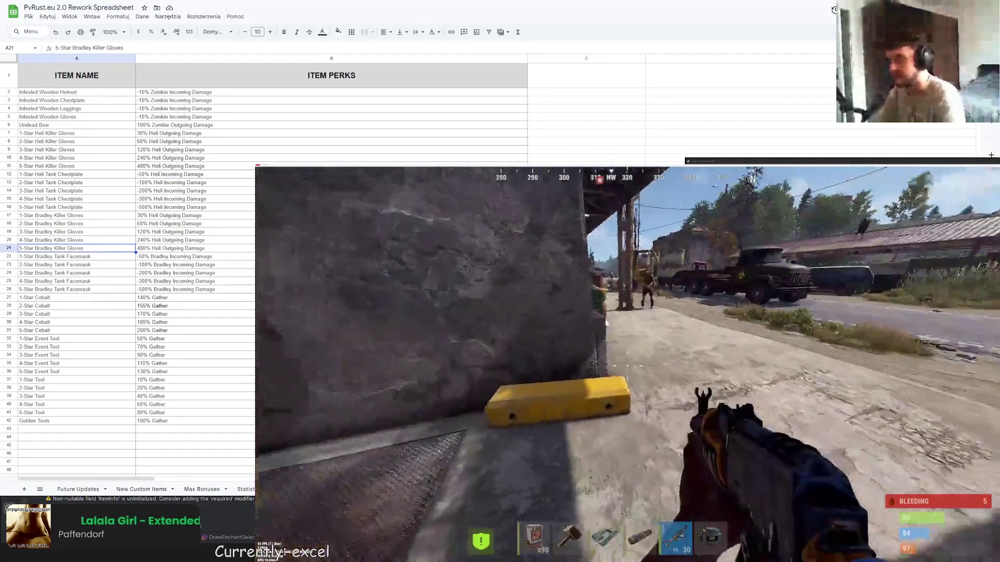
pyautogui.press('F1')
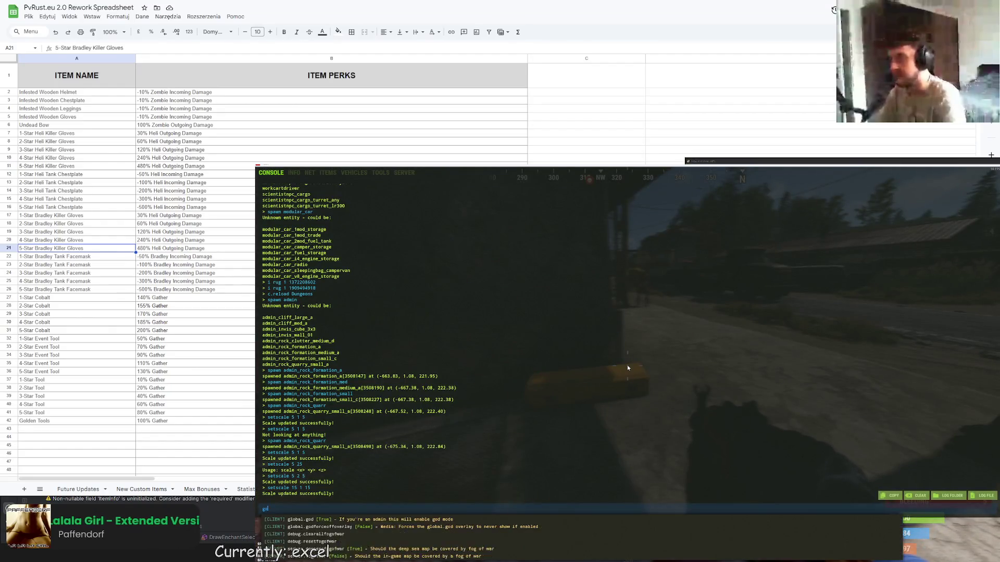
pyautogui.press('F1')
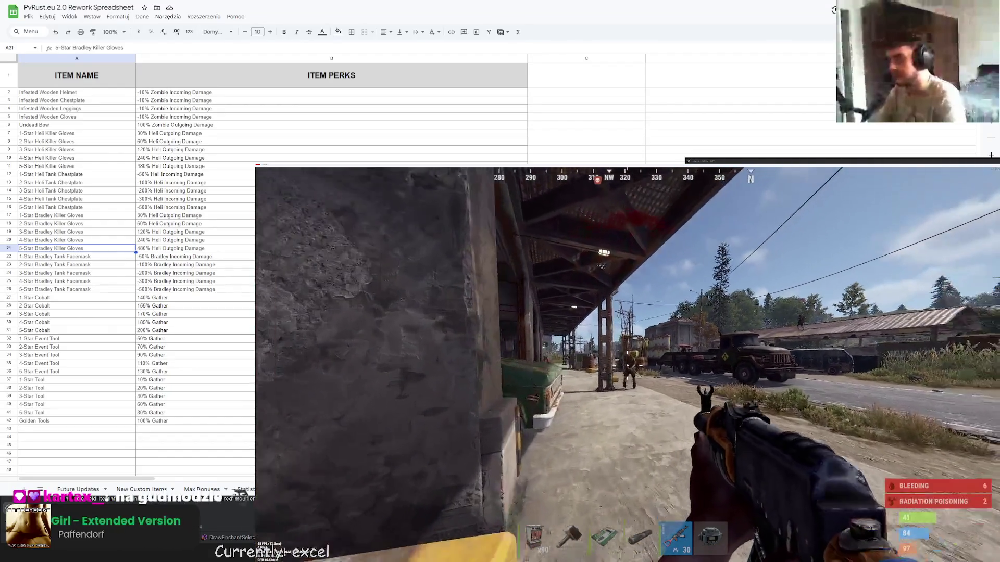
# - Confirm the console reports god mode False and check the rifle in the inventory
pyautogui.press('F1')
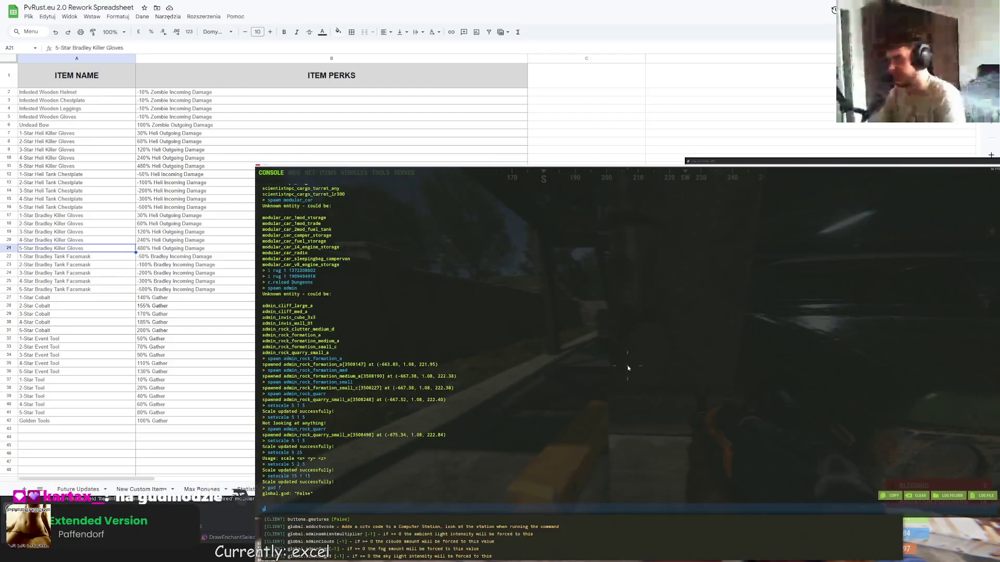
pyautogui.press('F1')
pyautogui.press('Tab')
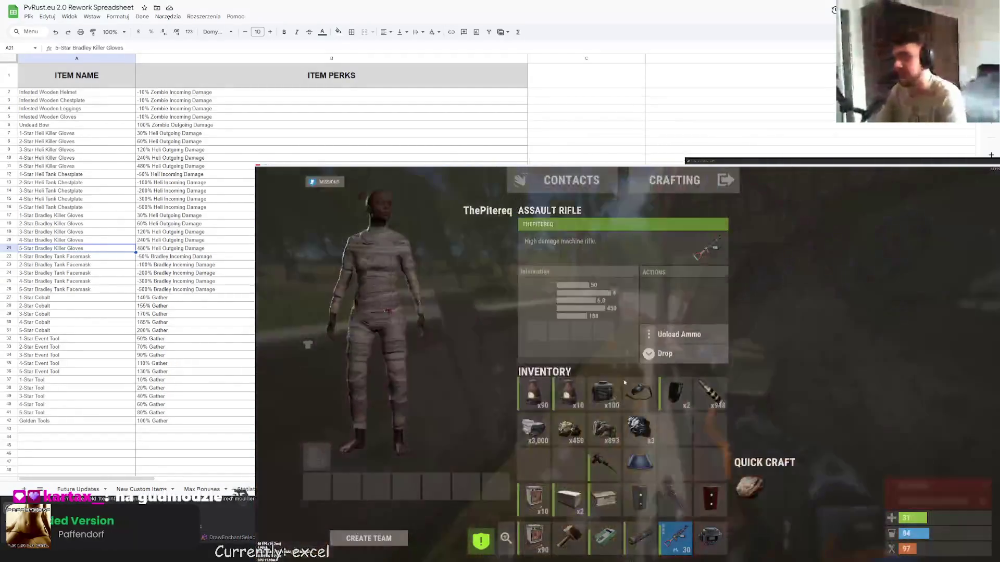
pyautogui.press('Tab')
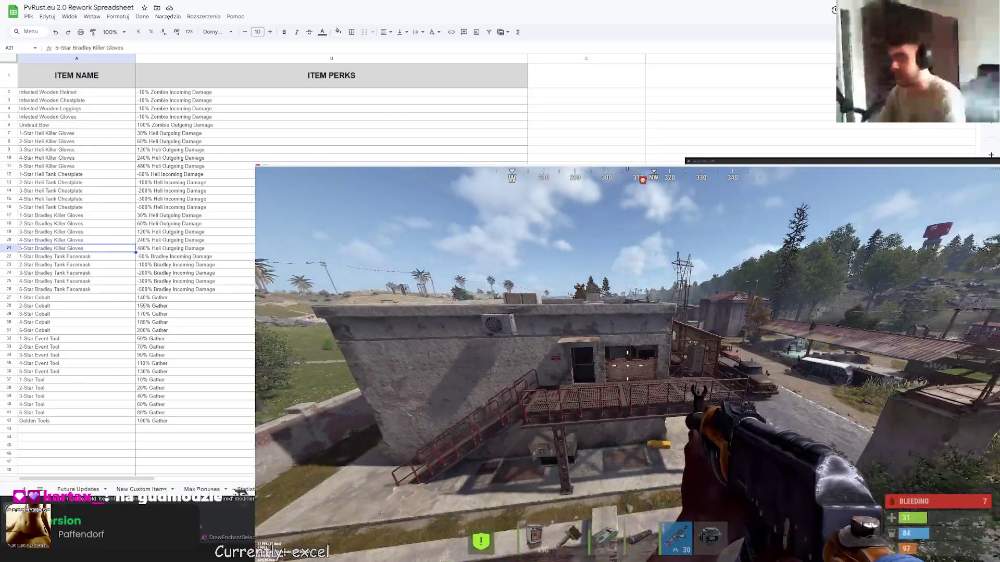
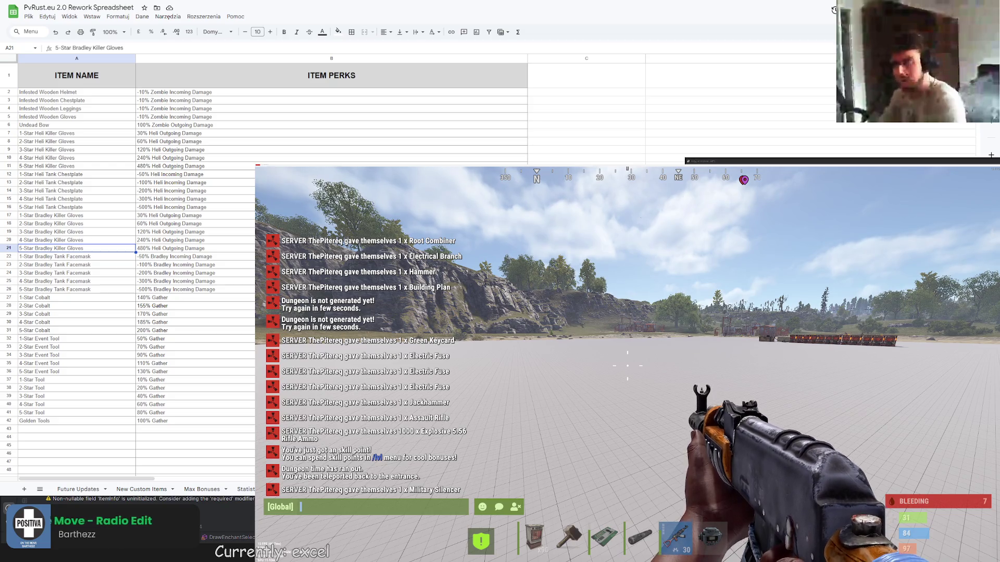
# - Reopen the Rust chat, then show the Enchants sheet with its Level I–V bonus ranges
pyautogui.press('Escape')
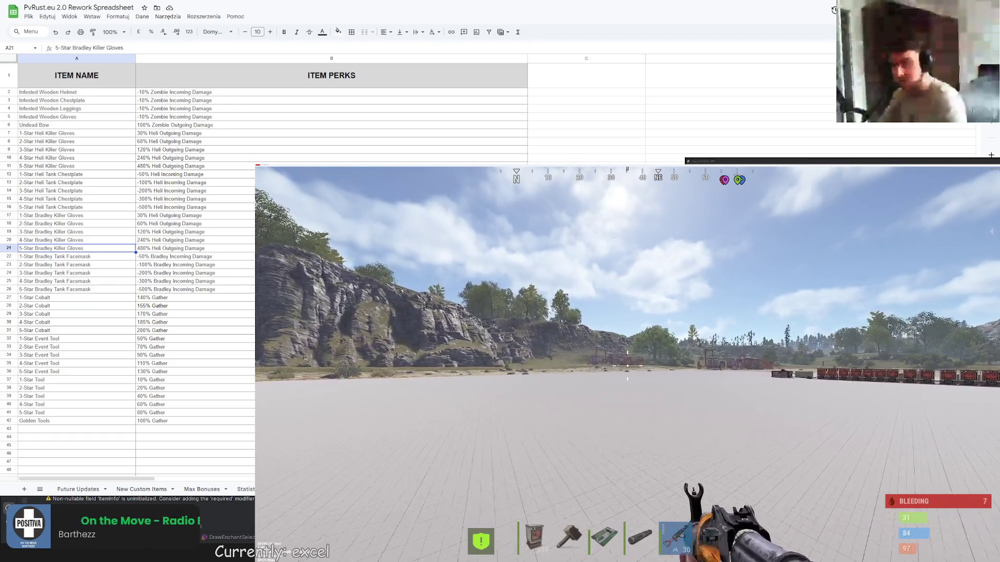
pyautogui.press('Return')
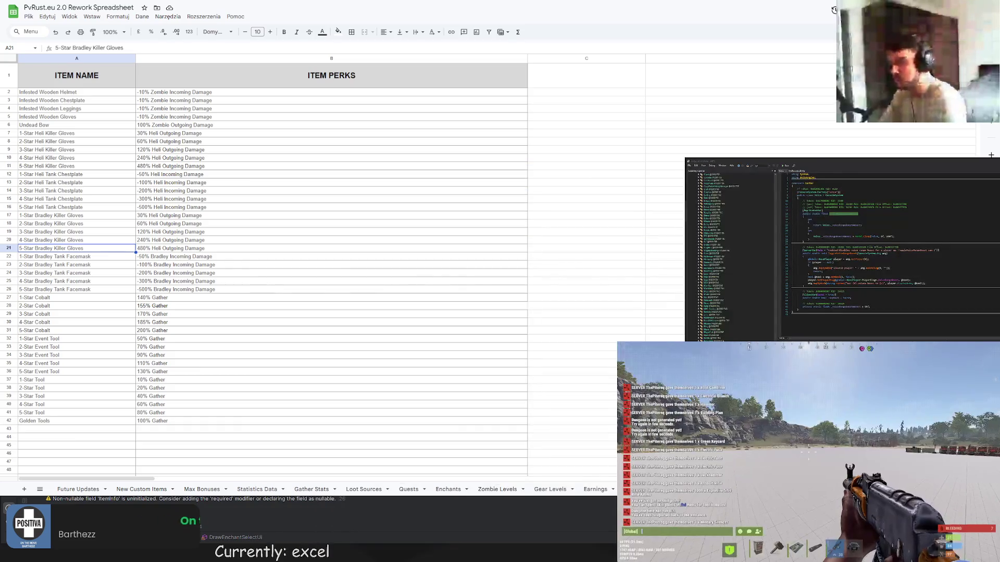
pyautogui.click(52, 125)
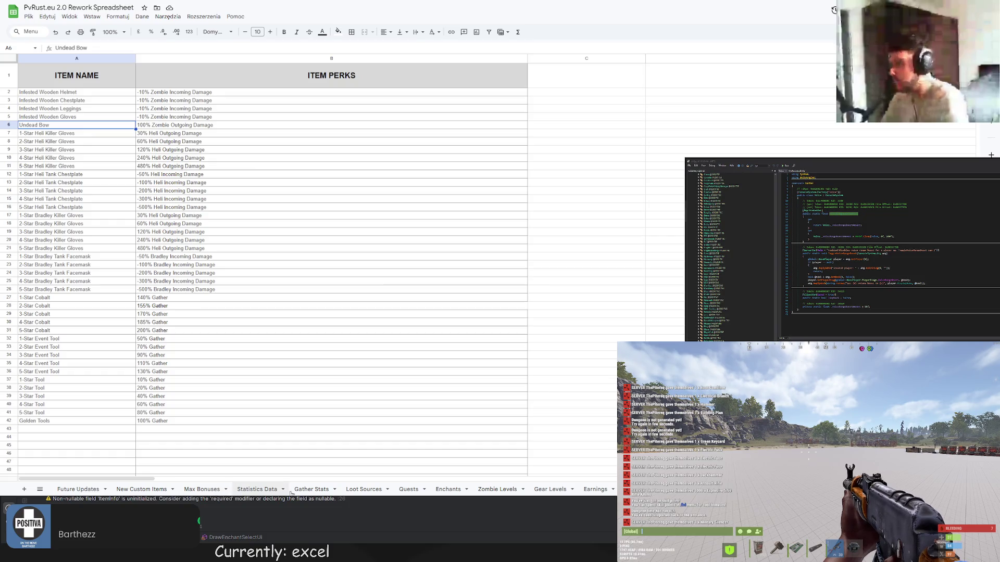
pyautogui.click(451, 490)
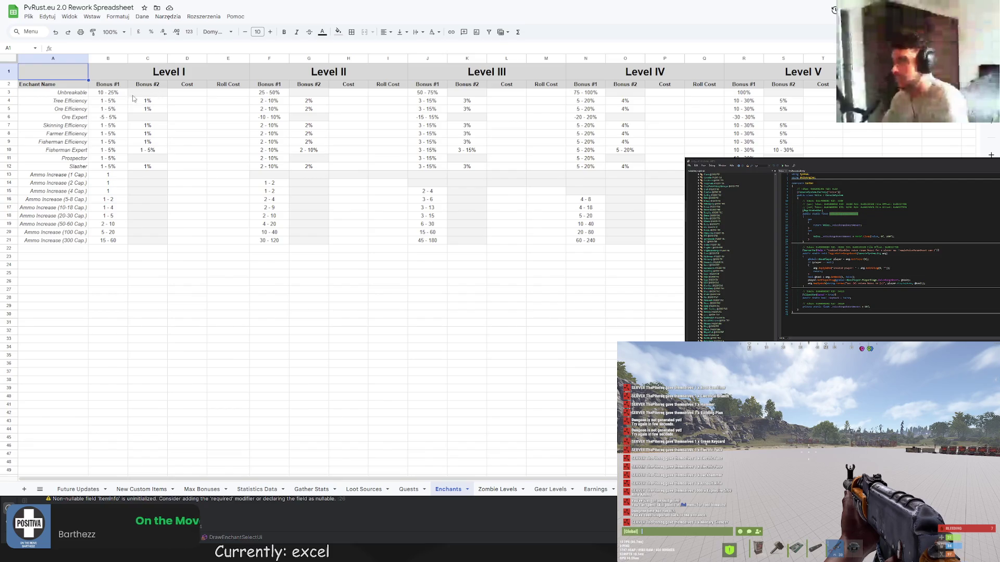
pyautogui.click(97, 94)
pyautogui.click(268, 94)
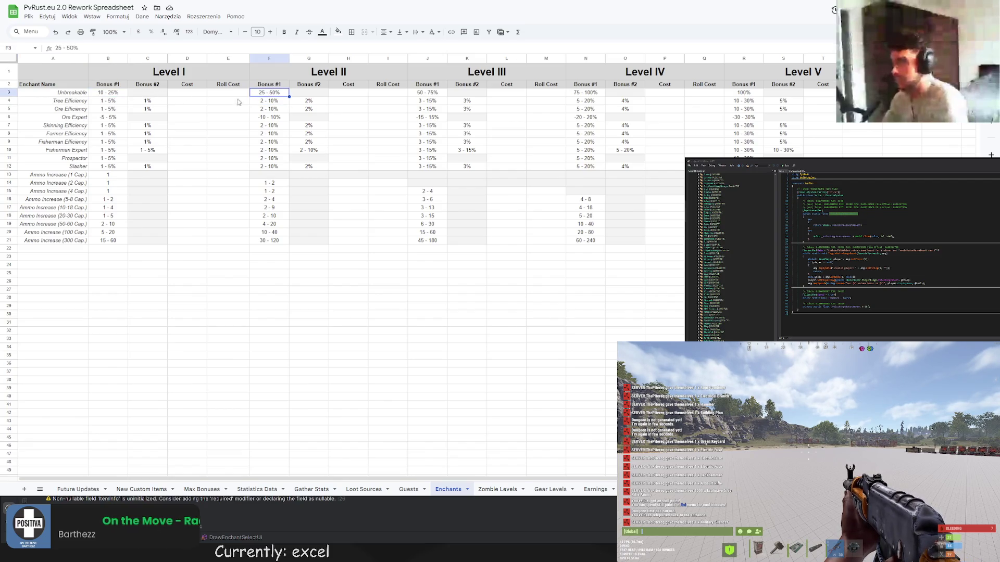
pyautogui.click(745, 94)
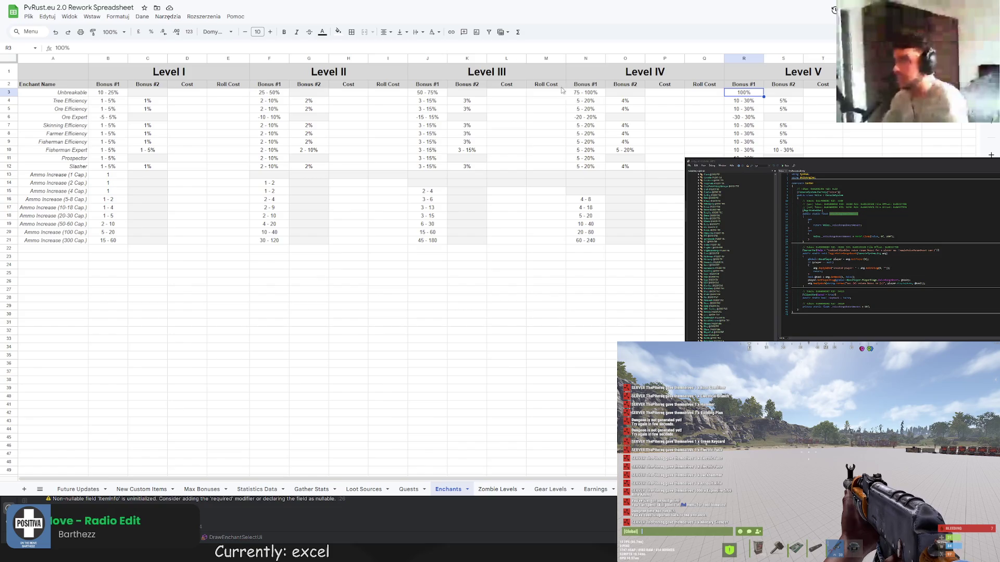
pyautogui.click(584, 94)
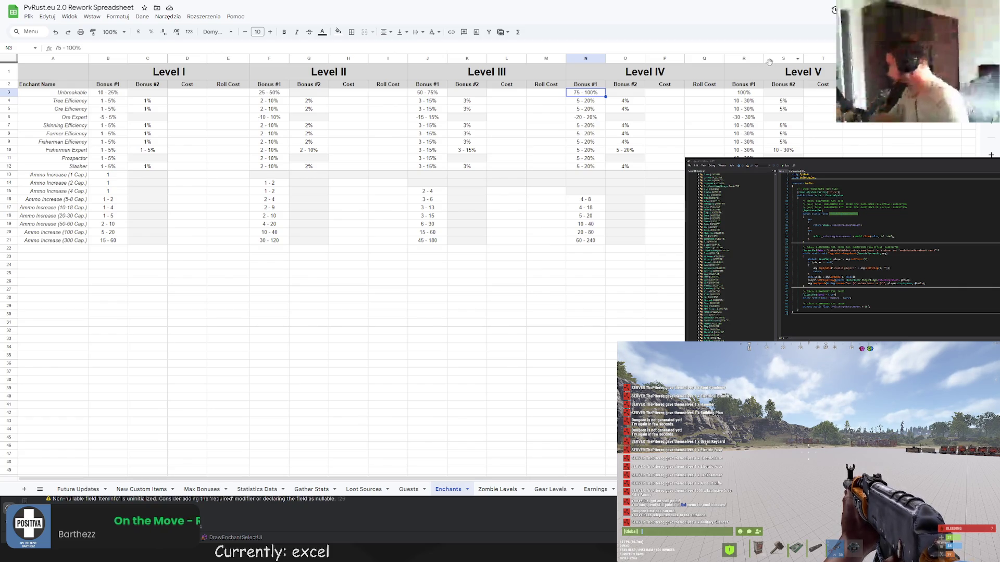
pyautogui.click(755, 96)
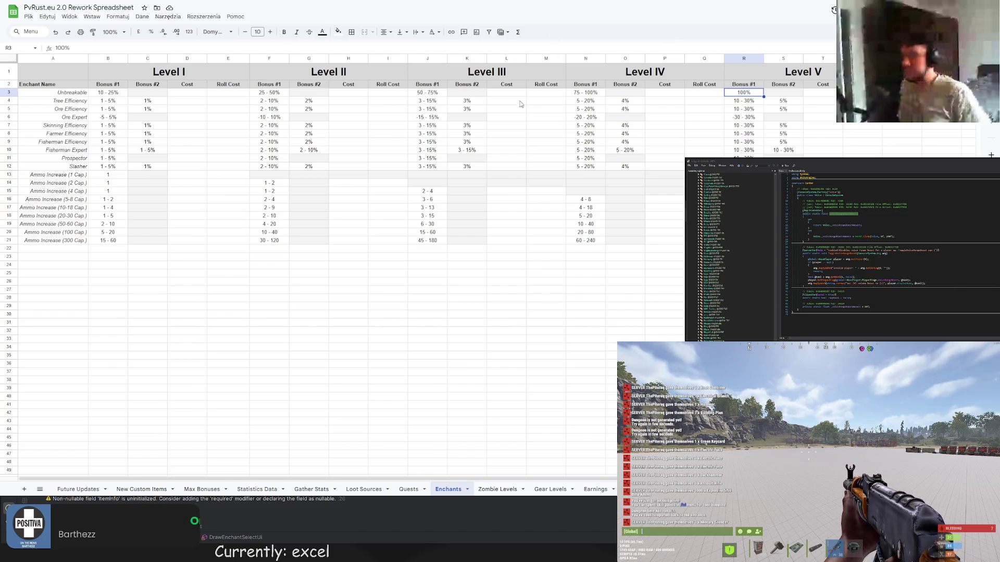
pyautogui.click(426, 96)
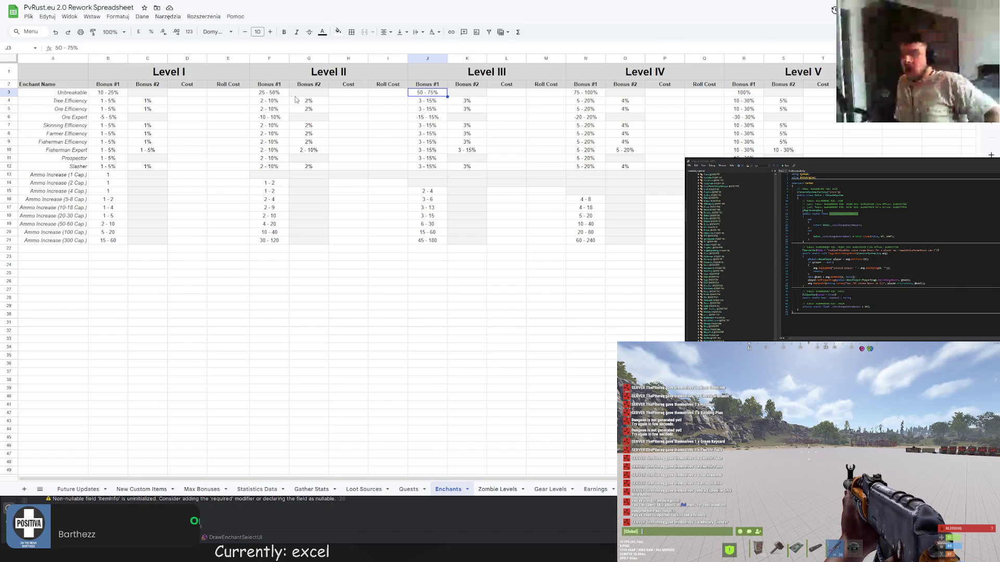
pyautogui.click(267, 97)
pyautogui.click(267, 94)
pyautogui.click(120, 96)
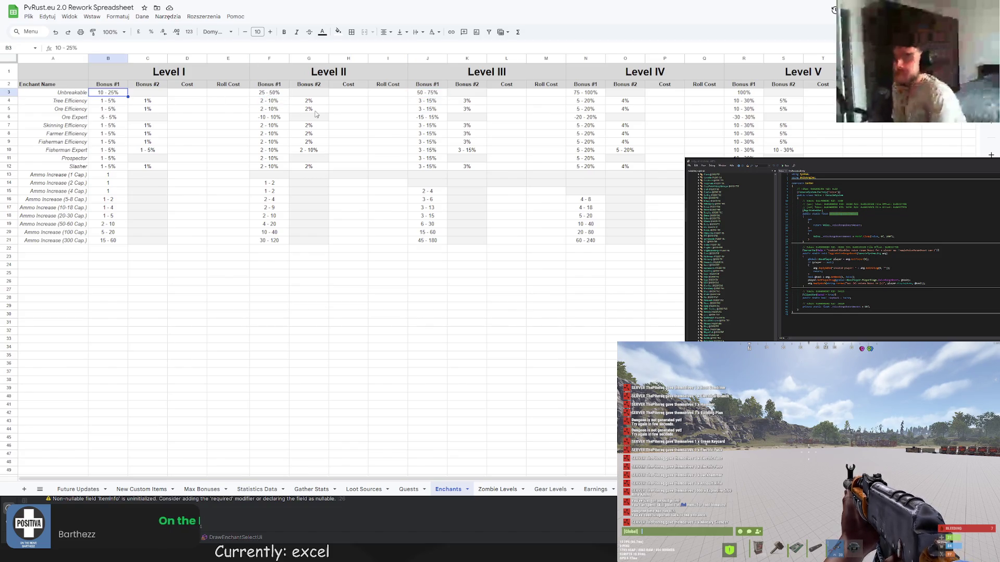
pyautogui.click(442, 95)
pyautogui.click(606, 93)
pyautogui.click(742, 95)
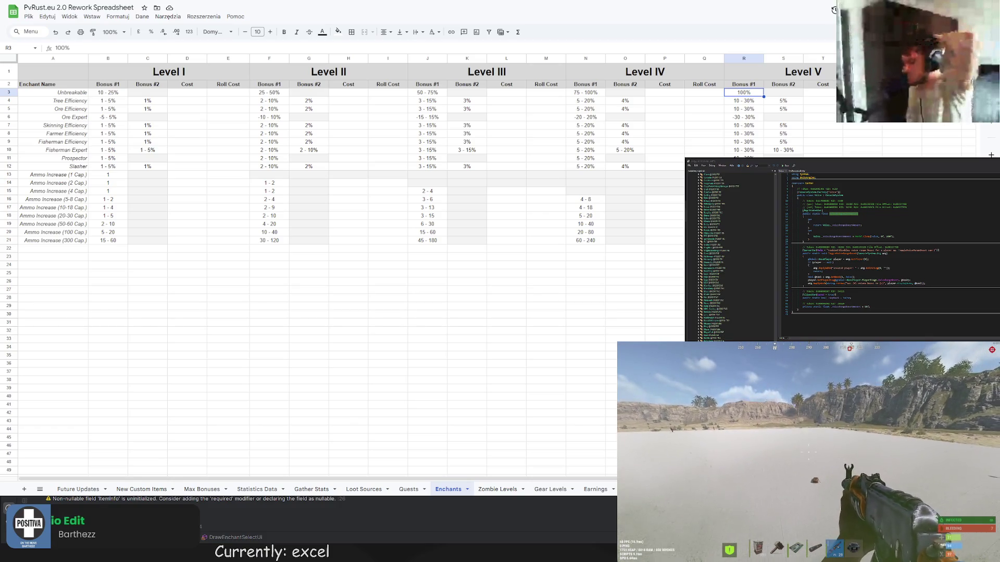
# - Toggle the Rust console with F1, open global chat, then return focus to the Enchants sheet
pyautogui.press('F1')
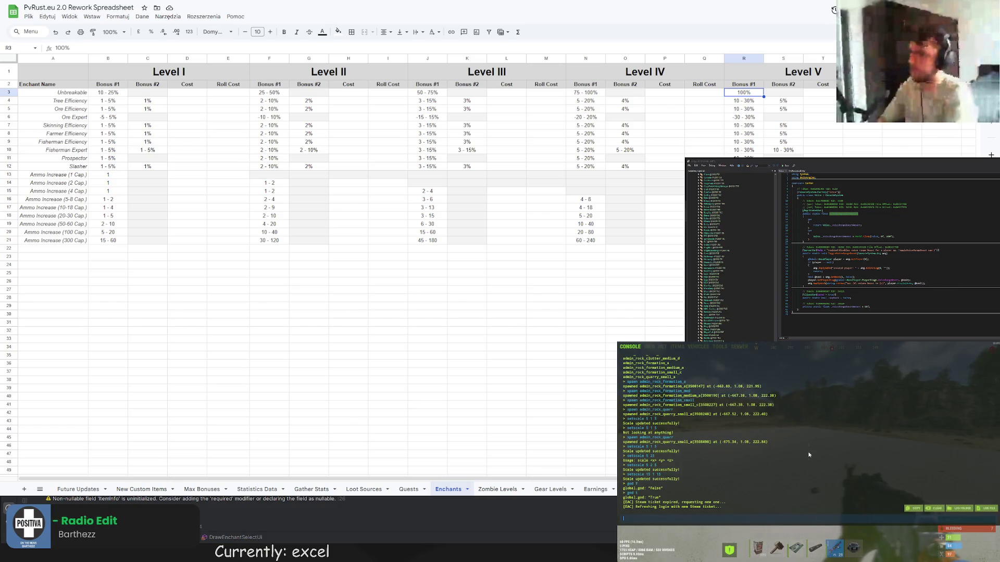
pyautogui.press('F1')
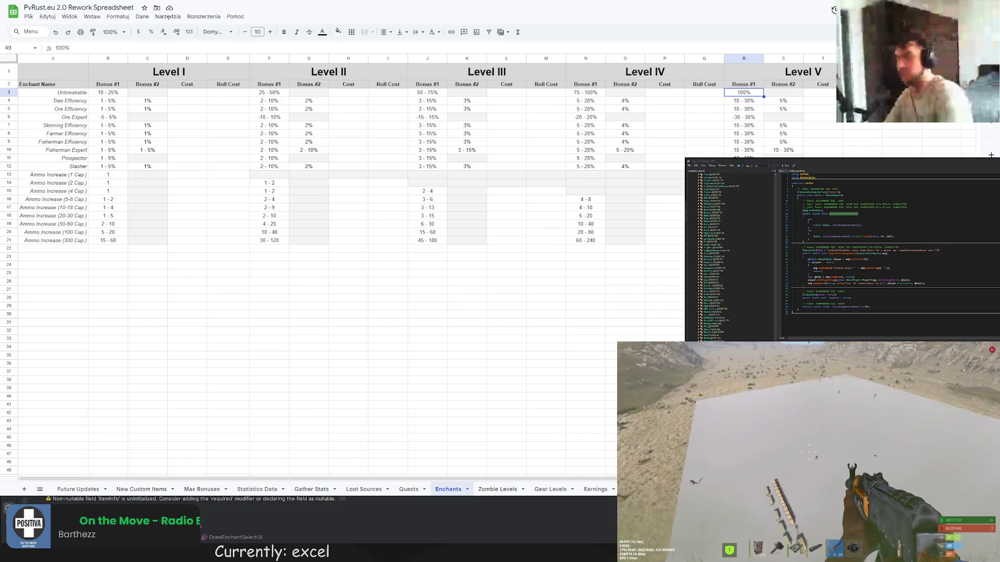
pyautogui.press('Return')
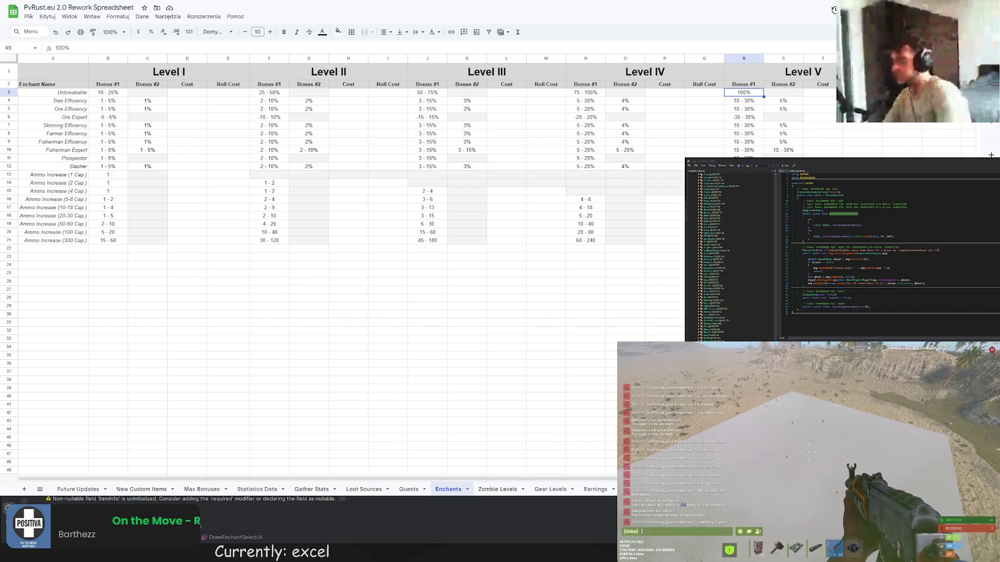
pyautogui.click(354, 166)
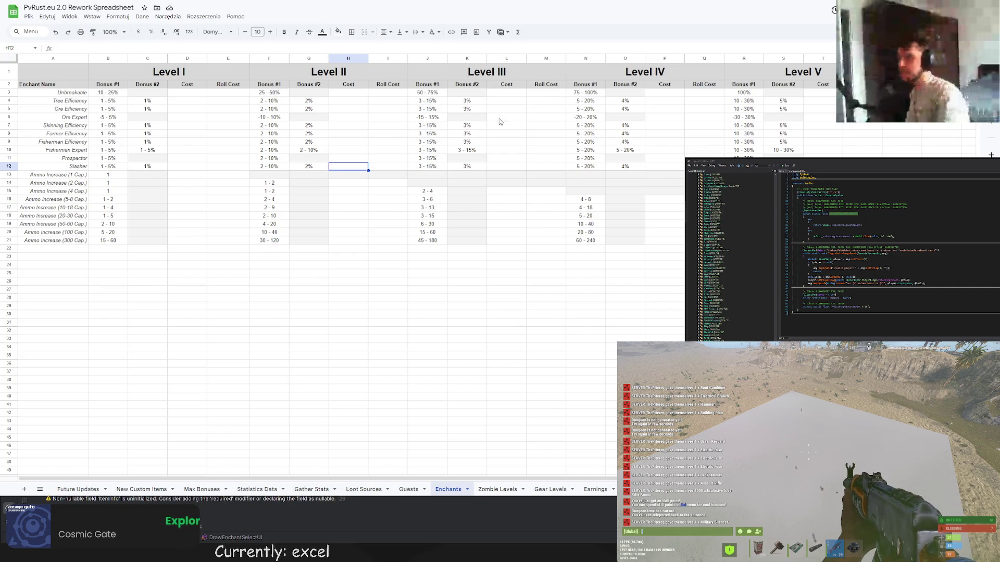
pyautogui.click(90, 95)
pyautogui.click(276, 95)
pyautogui.click(408, 95)
pyautogui.click(584, 95)
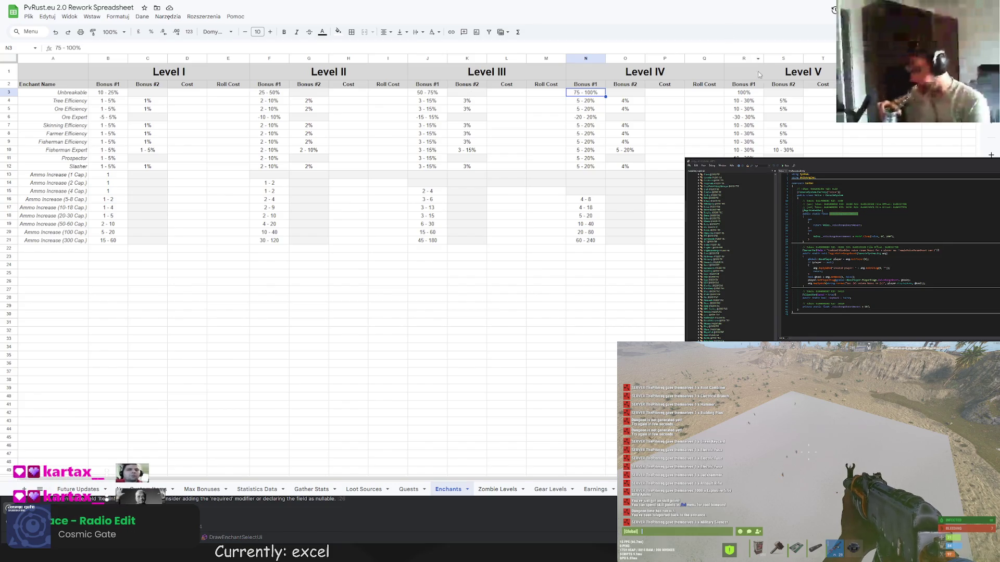
pyautogui.click(754, 93)
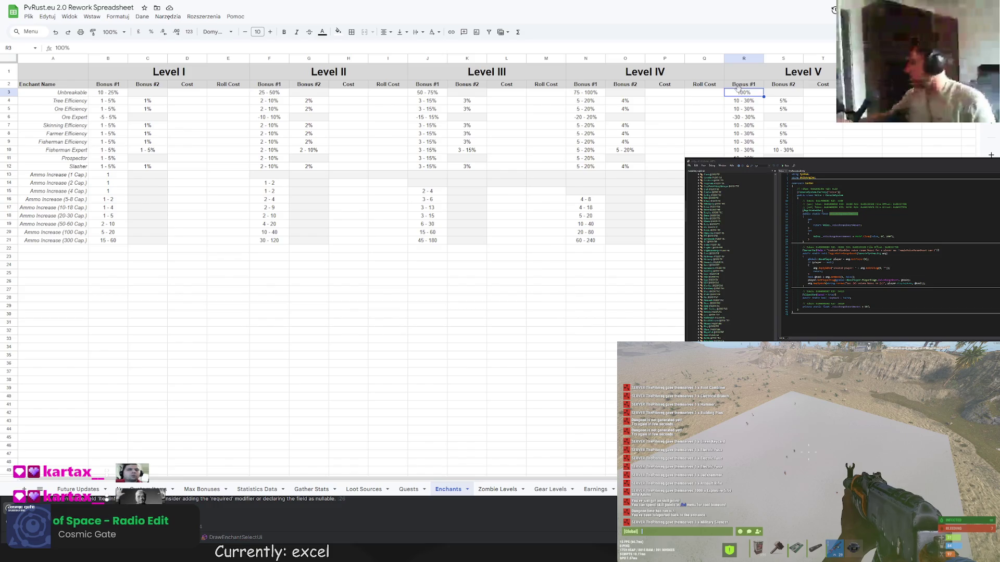